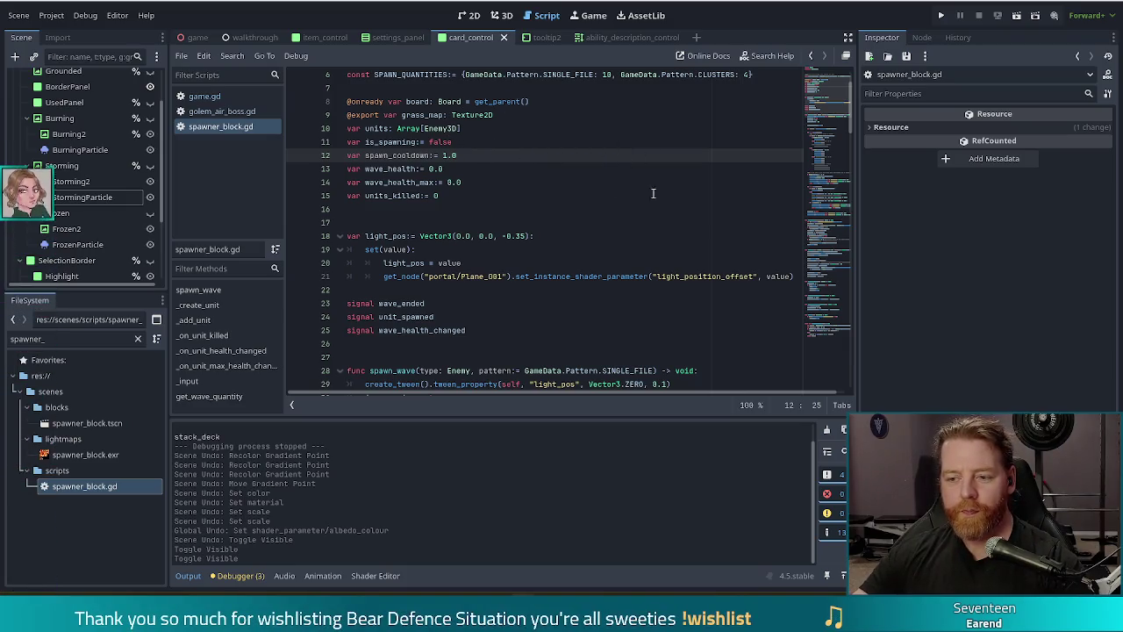
Step: Review the is_spawning declaration, then locate the create_timer(1.0, false) line in the spawn loop
scroll(543, 317, down, 10)
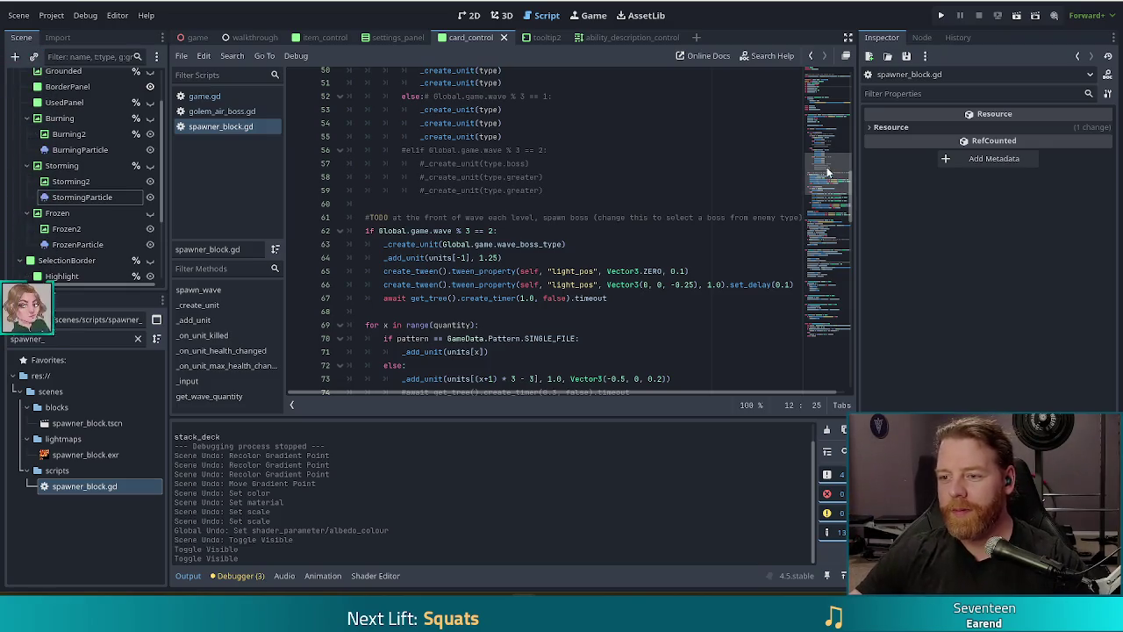
scroll(824, 176, up, 15)
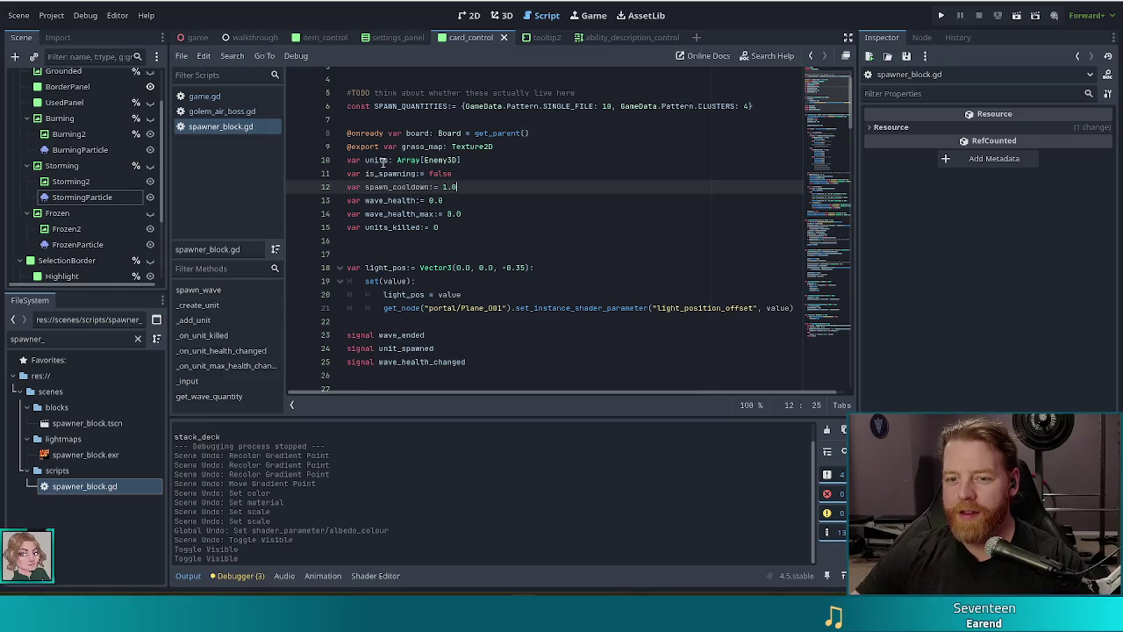
double_click(383, 174)
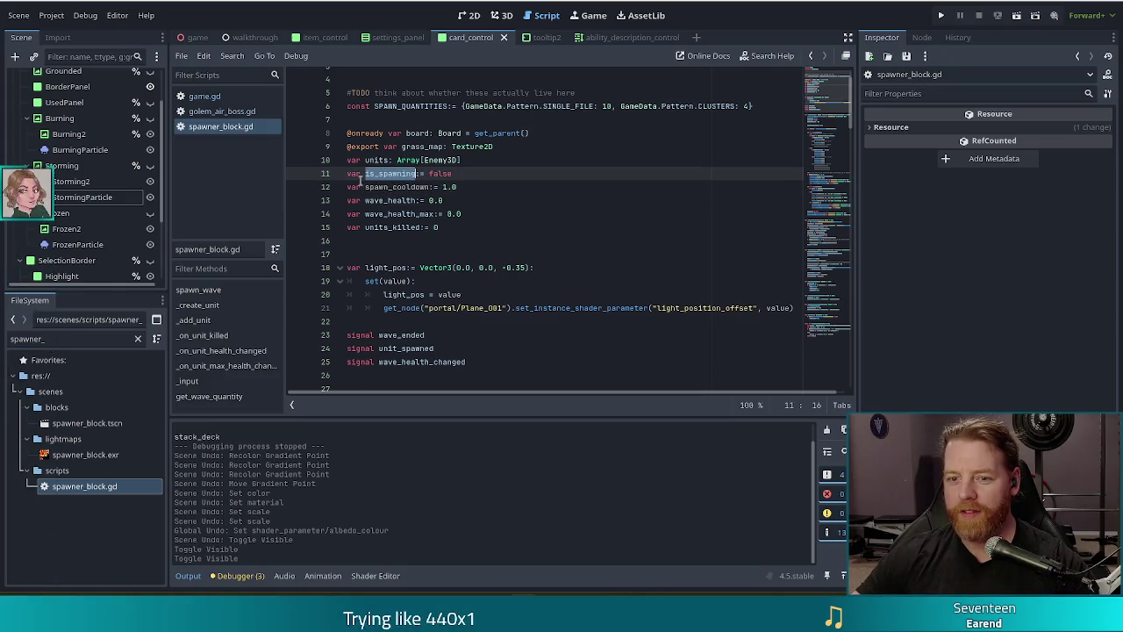
double_click(354, 174)
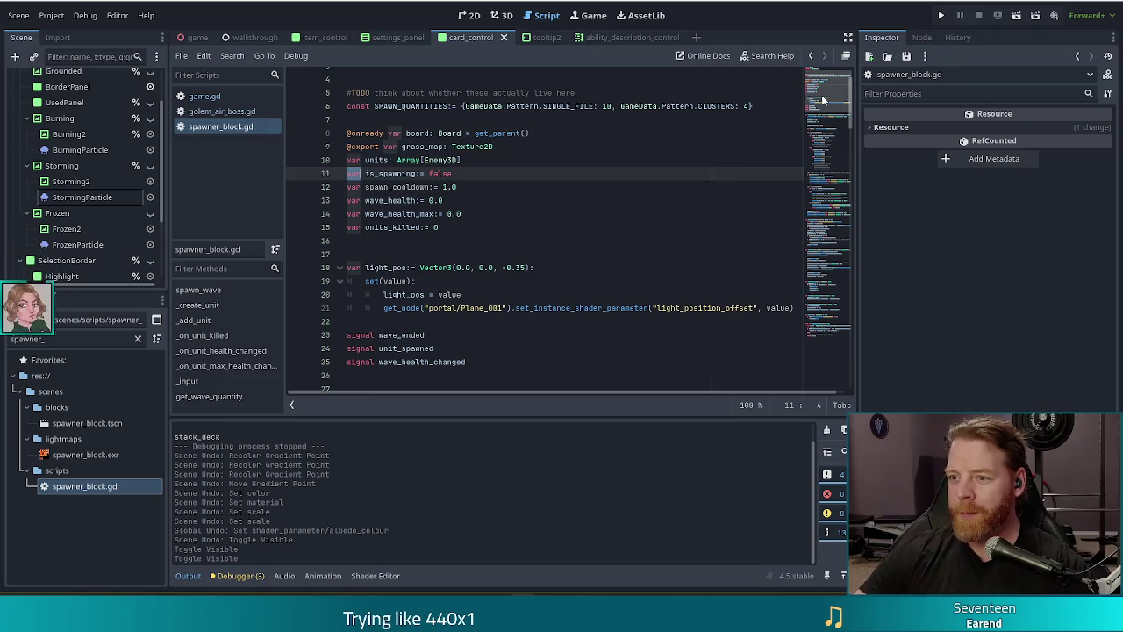
double_click(443, 173)
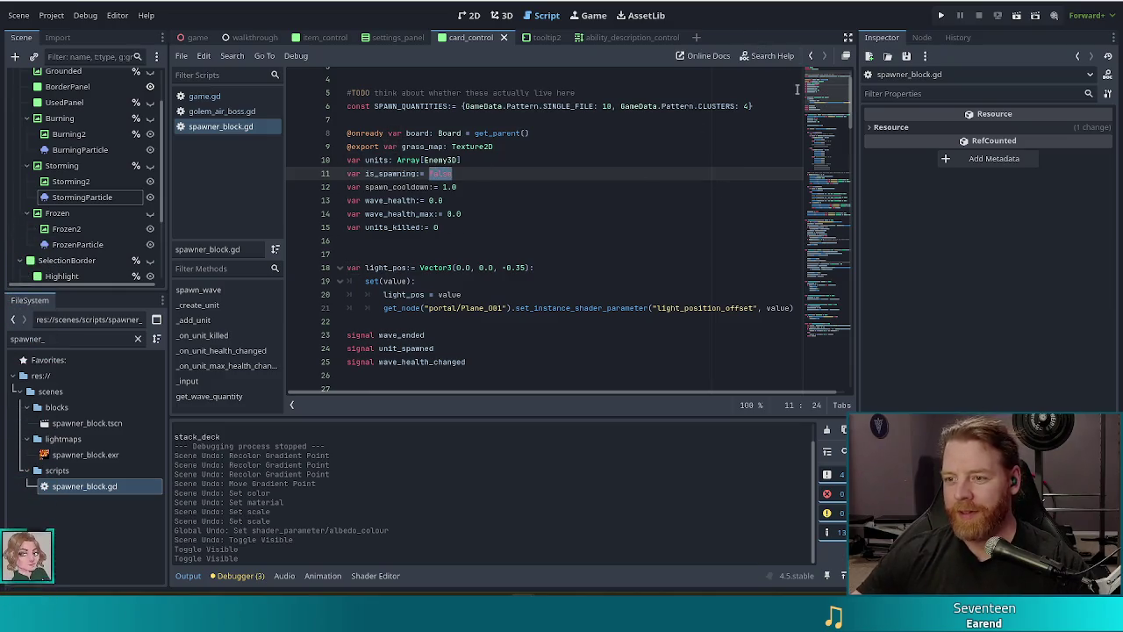
click(832, 187)
scroll(695, 179, down, 3)
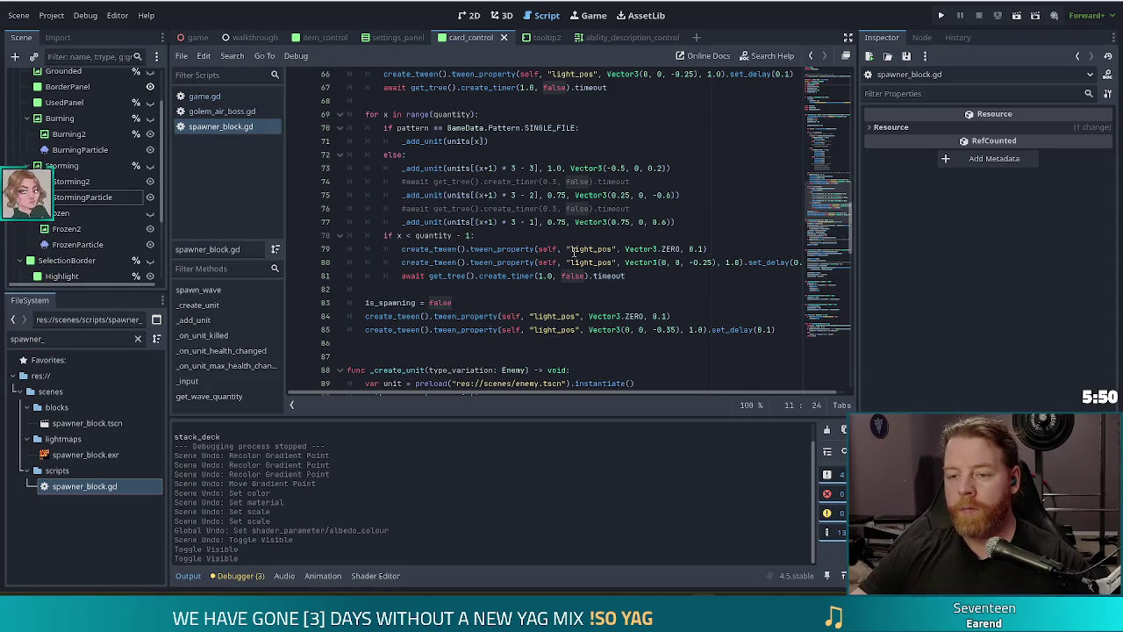
click(555, 222)
click(666, 275)
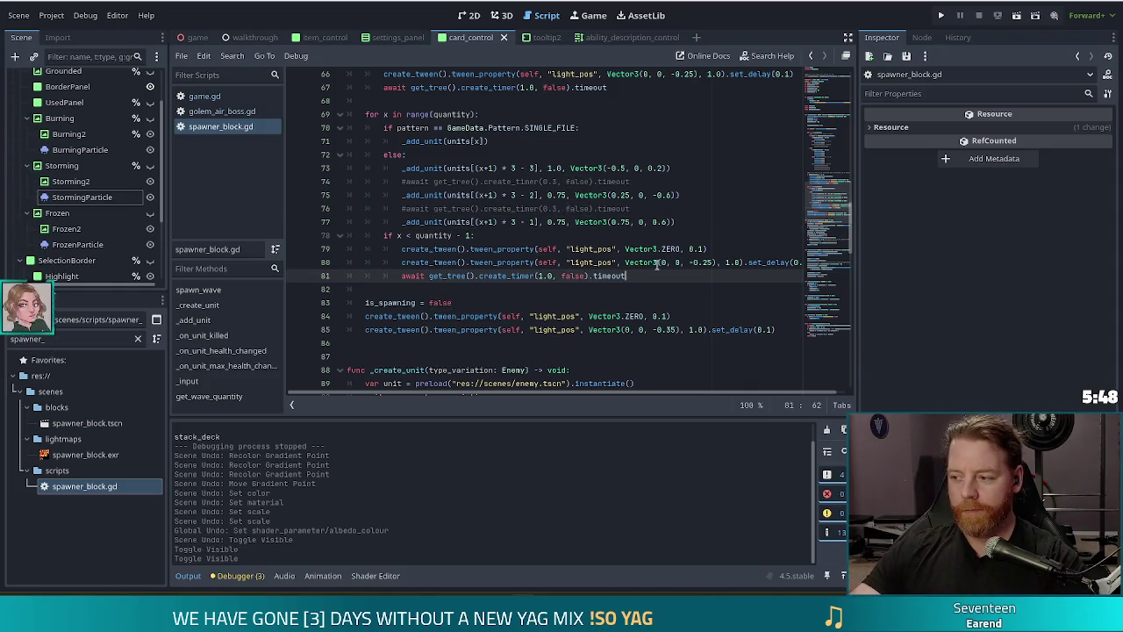
mouse_move(659, 256)
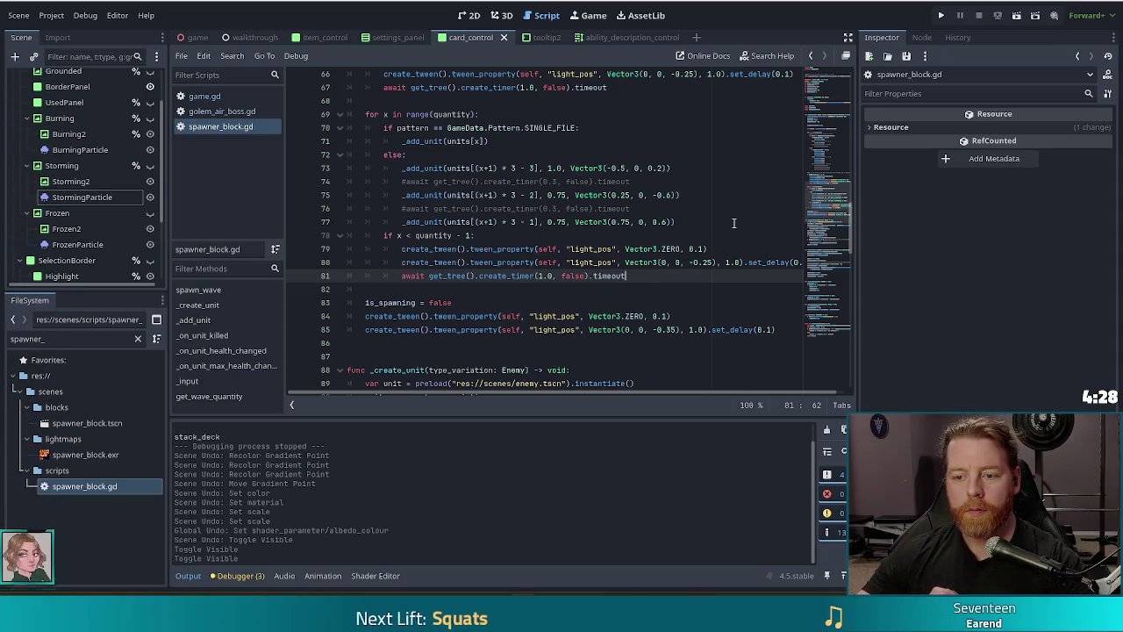
Step: Replace 1.0 with spawn_cooldown in create_timer on line 81
double_click(544, 276)
key(BackSpace)
text(spawn_cooldown)
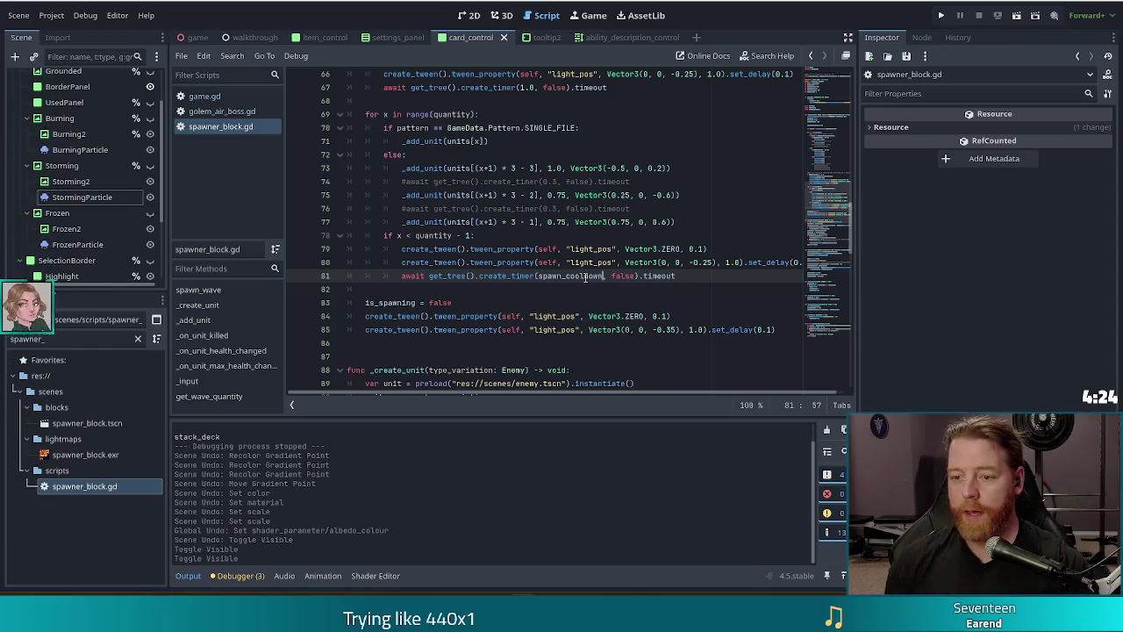
key(Escape)
click(516, 222)
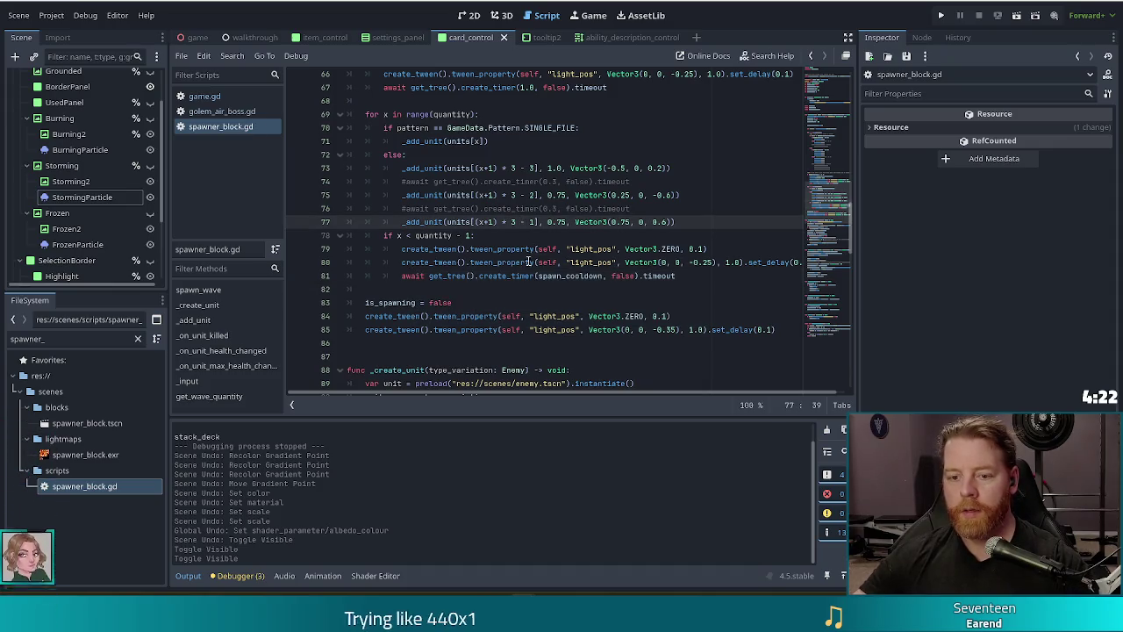
Step: Open a blank line below the wave_health_changed signal declaration
click(527, 344)
scroll(827, 246, down, 4)
mouse_move(826, 246)
mouse_down()
mouse_move(829, 308)
mouse_move(838, 120)
mouse_up()
click(469, 147)
key(Return)
key(Return)
key(Return)
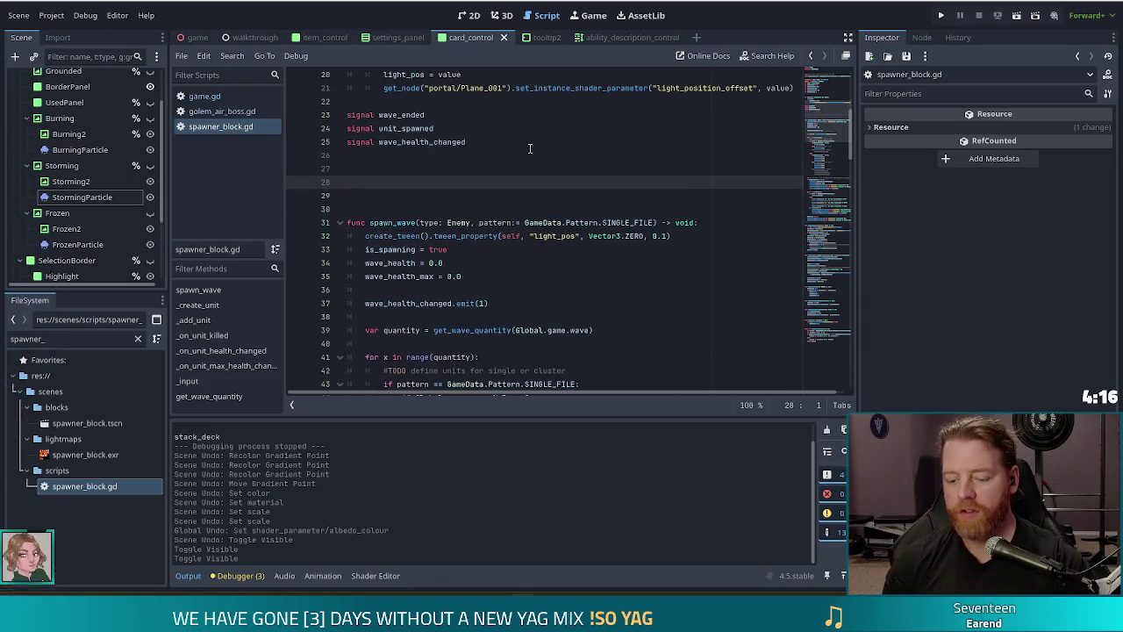
Step: Add func _physics_process(delta: float) -> void: below the signals, with an indented empty body
text(func _)
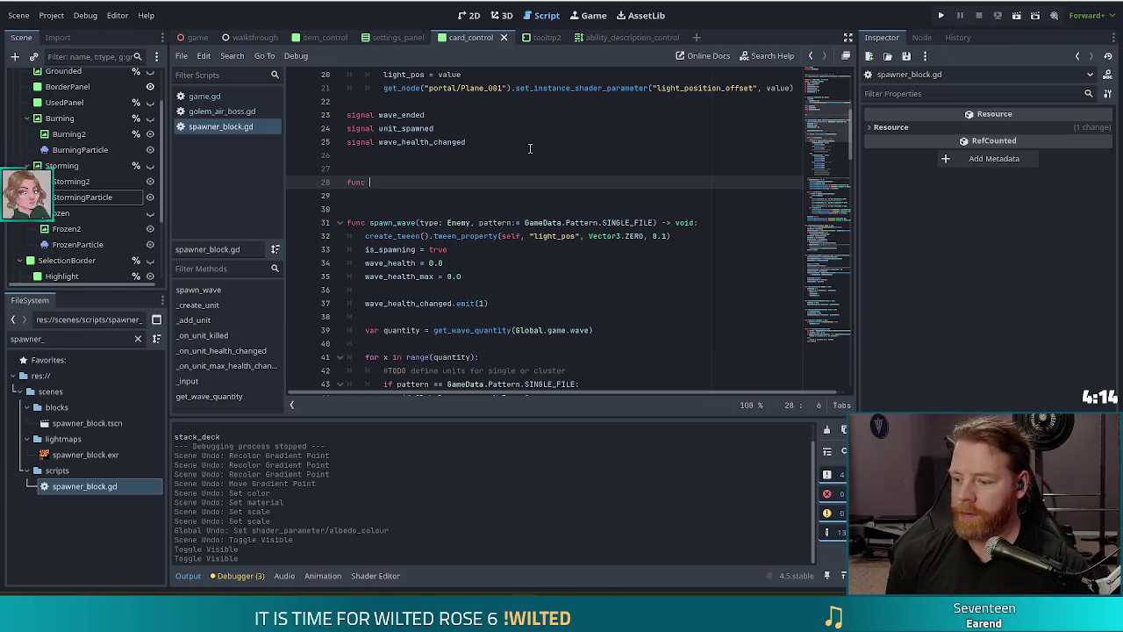
text(p)
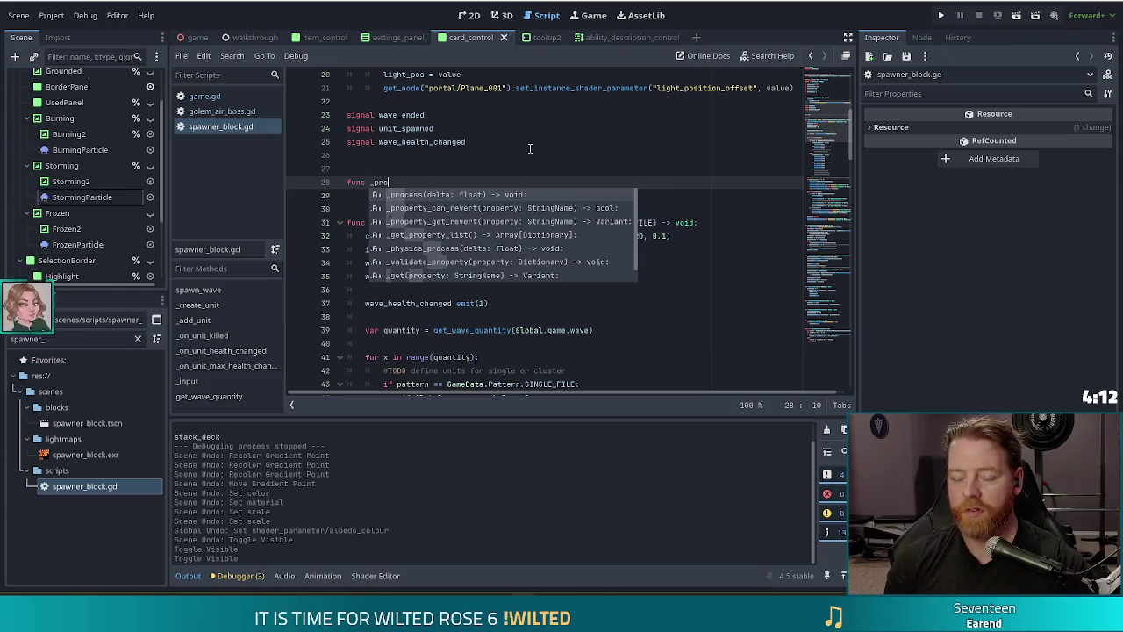
key(Return)
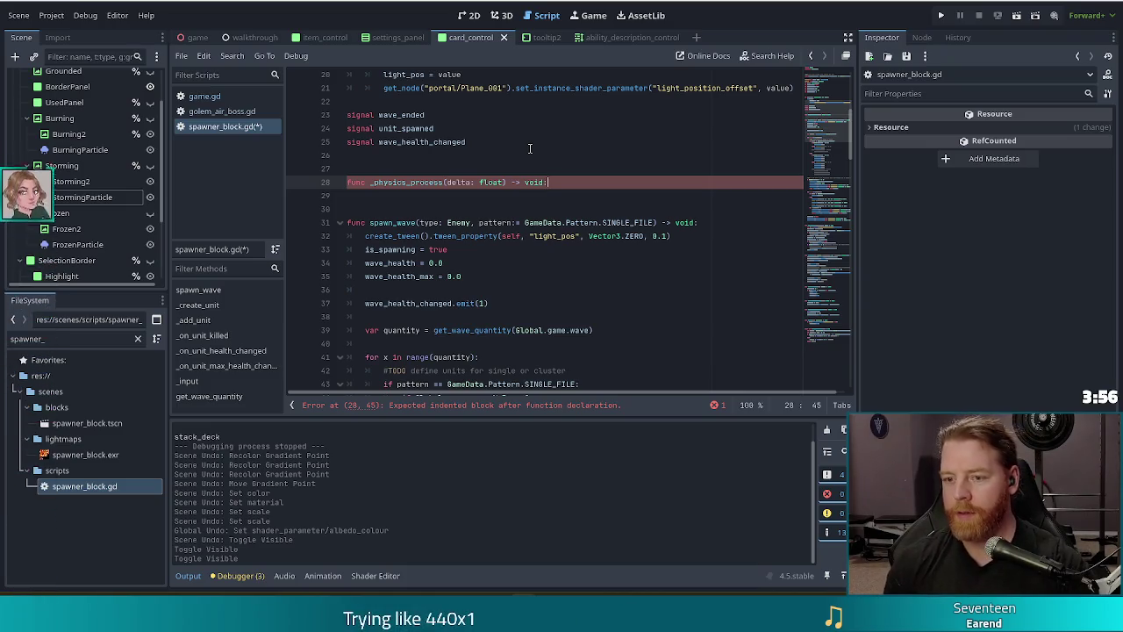
key(Return)
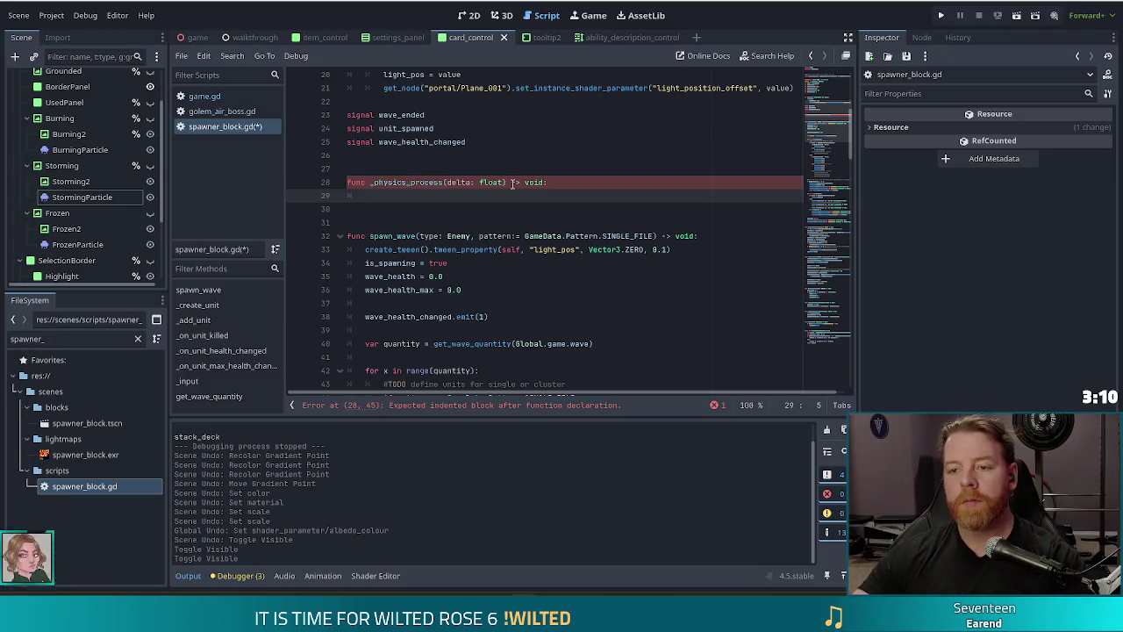
scroll(509, 187, up, 5)
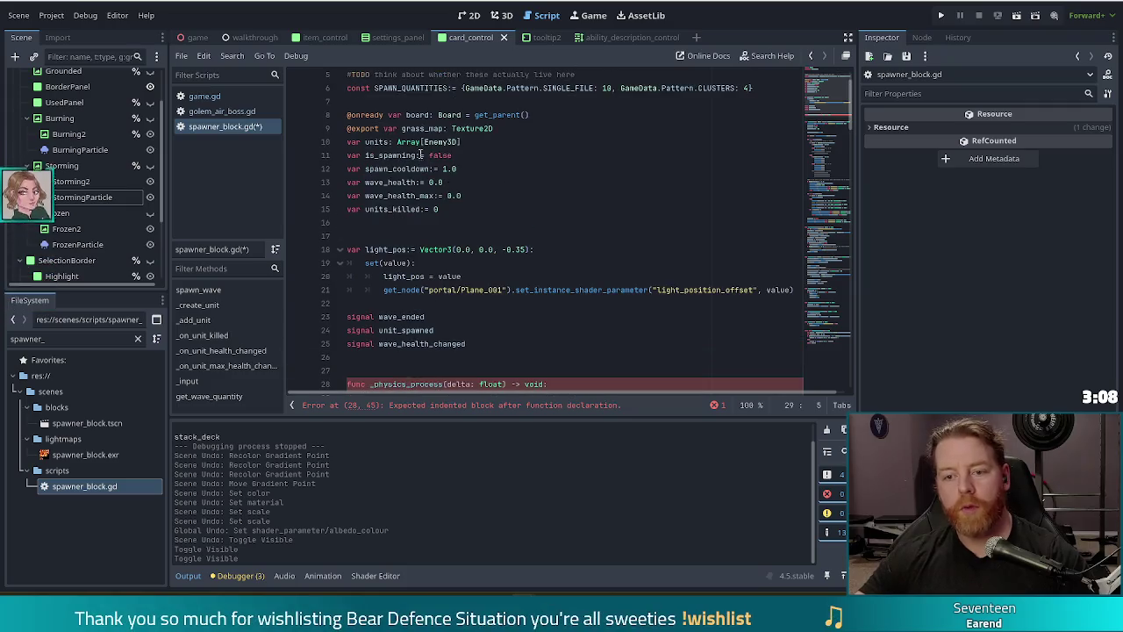
Step: Declare a new variable initialized to 0.0 below spawn_cooldown and save the script
click(481, 165)
key(Return)
text(var s)
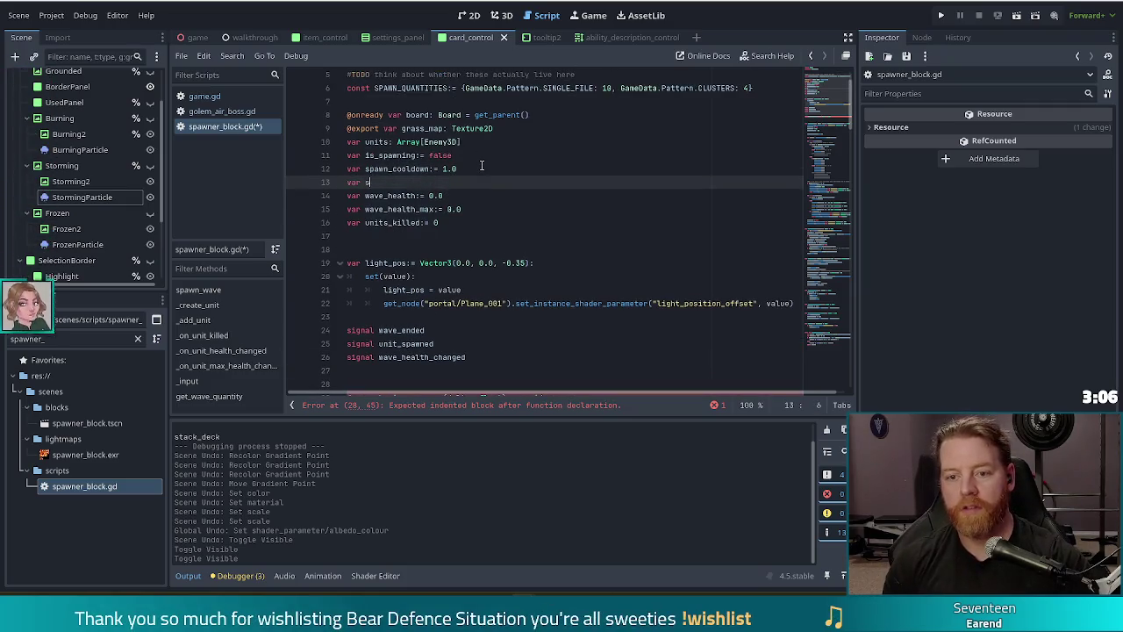
text(pawn_elapsed)
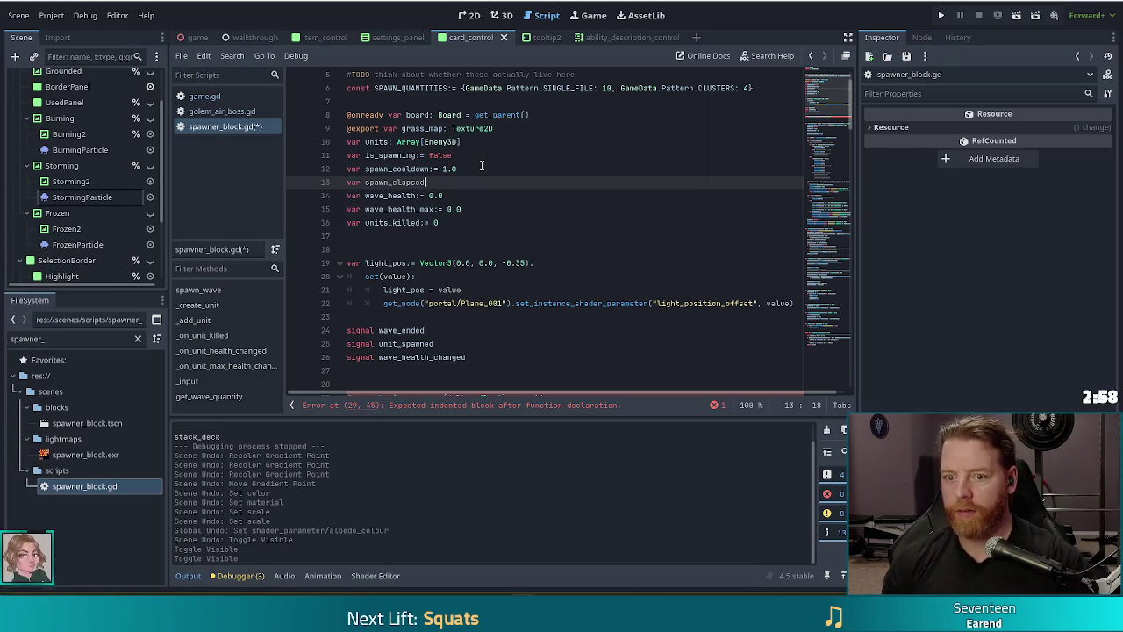
text(:= 0.0)
key(ctrl+s)
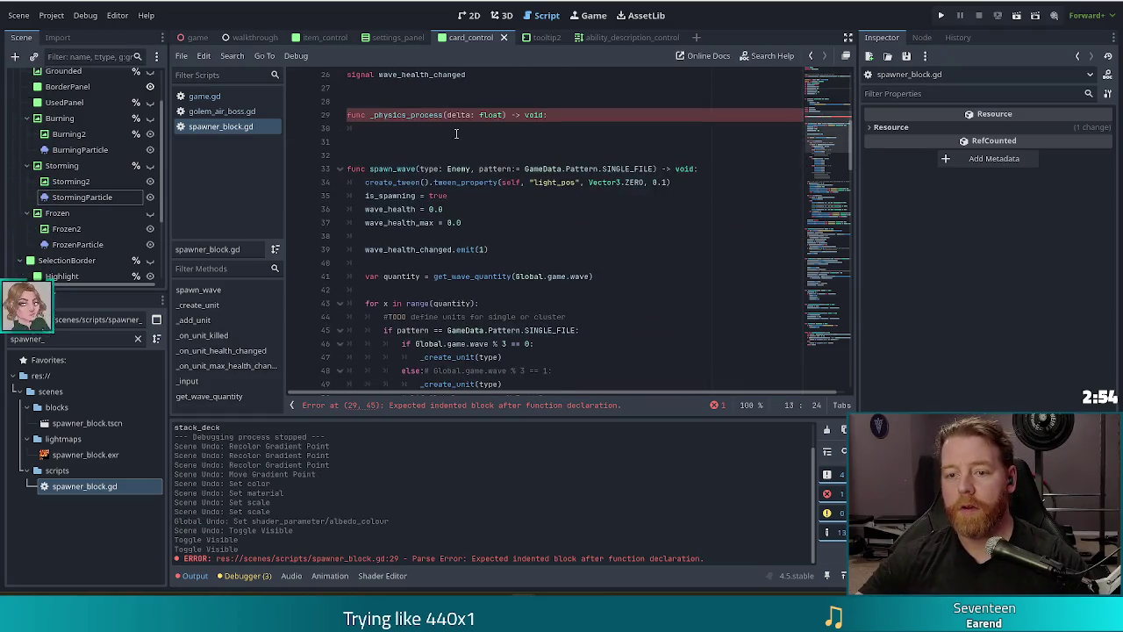
Step: Type 'if !is_spawning and units.' as the first line of the _physics_process body
click(461, 130)
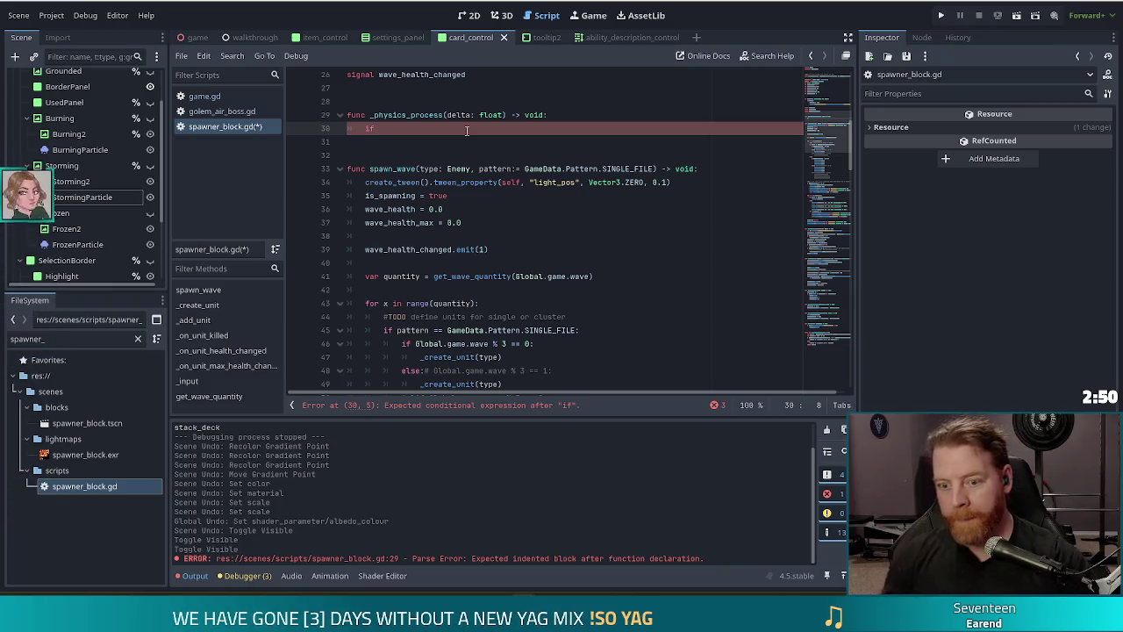
scroll(472, 187, down, 3)
scroll(497, 239, up, 2)
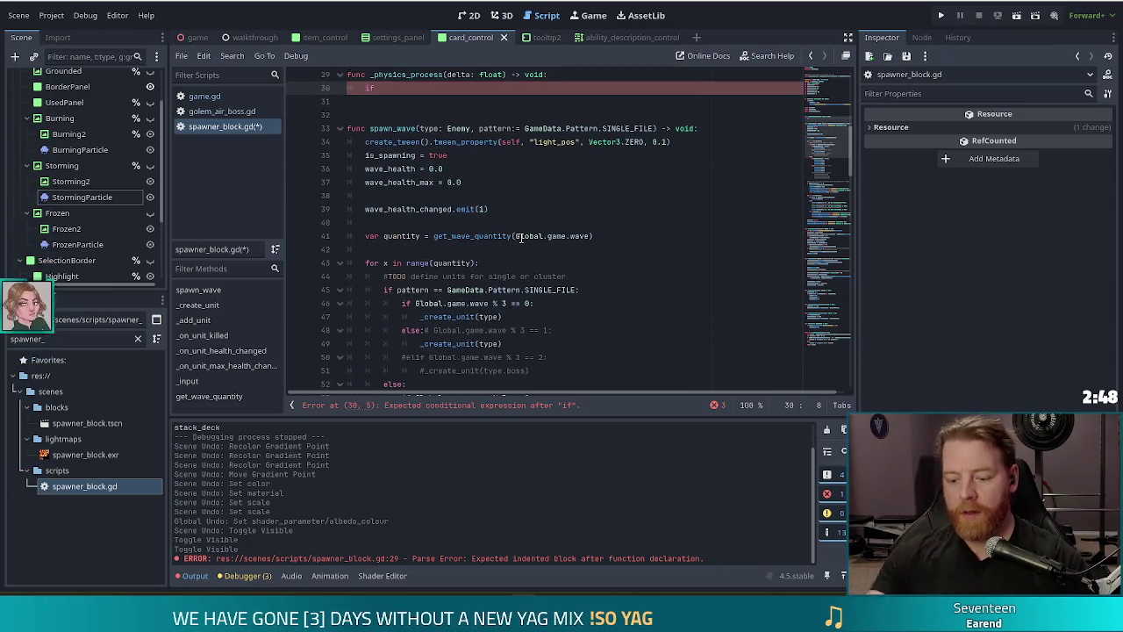
text(i)
key(BackSpace)
text(!is)
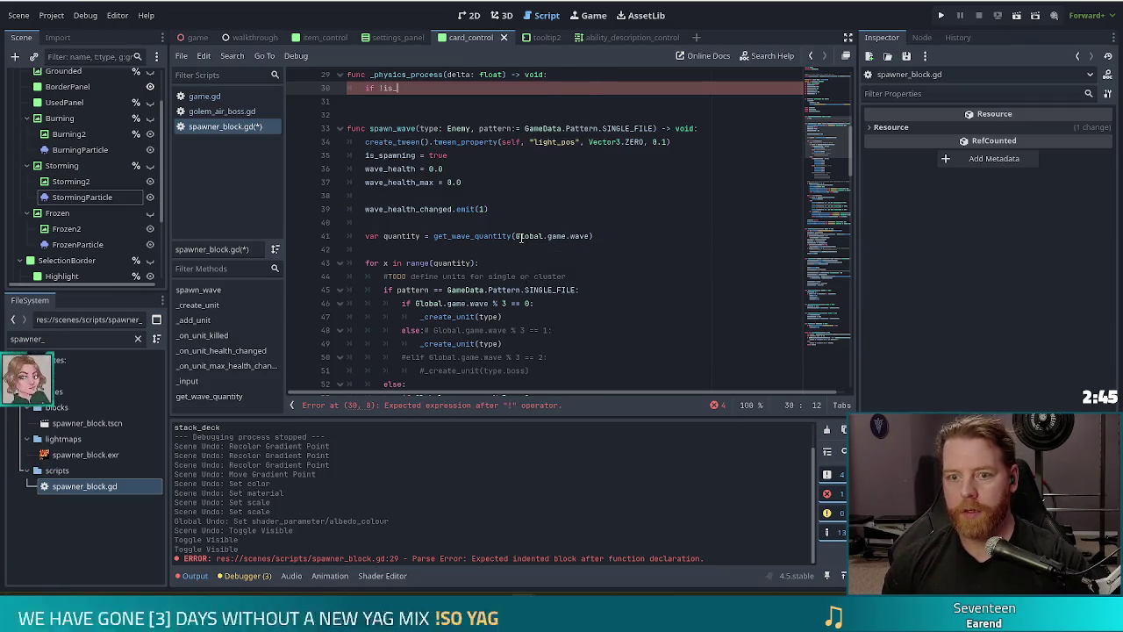
text(_)
key(Return)
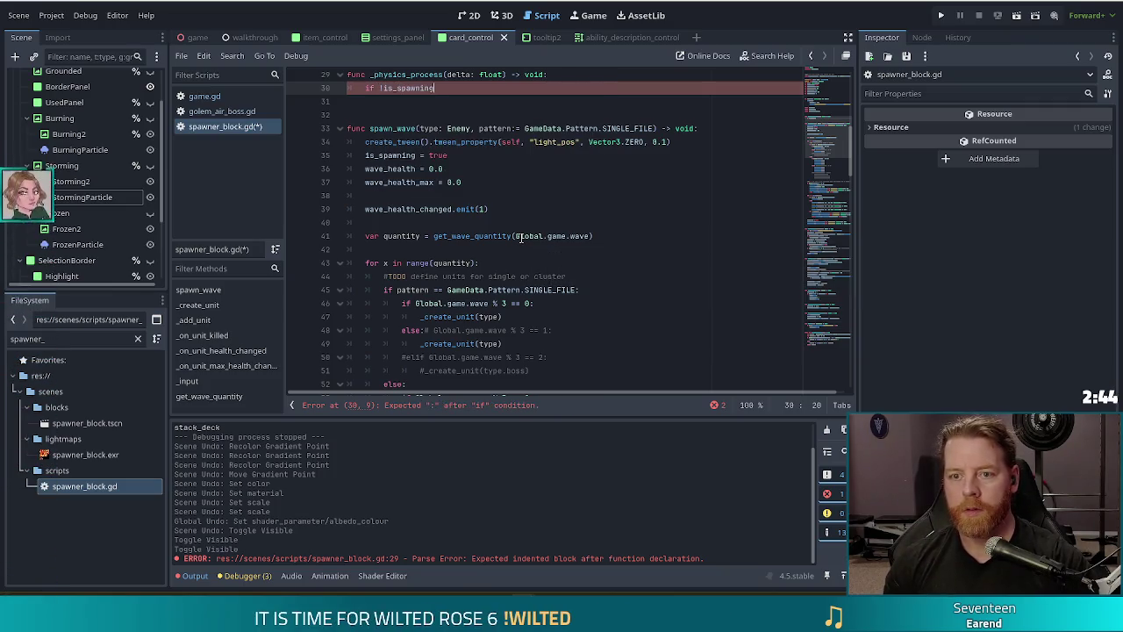
text( and )
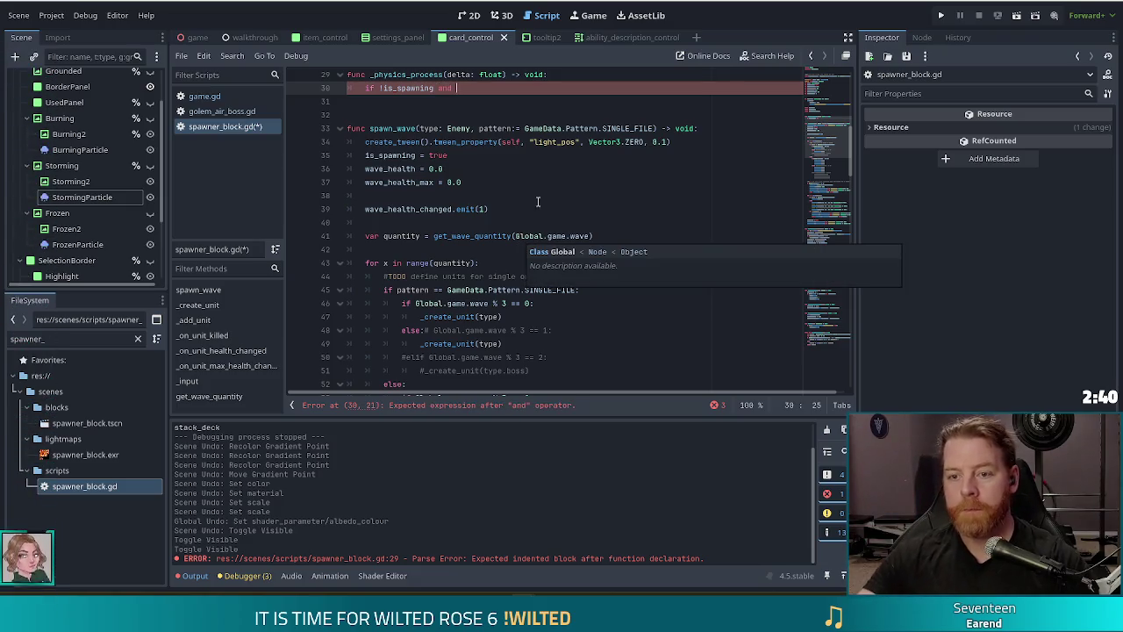
text(unit)
key(BackSpace)
key(BackSpace)
key(BackSpace)
text(ts.)
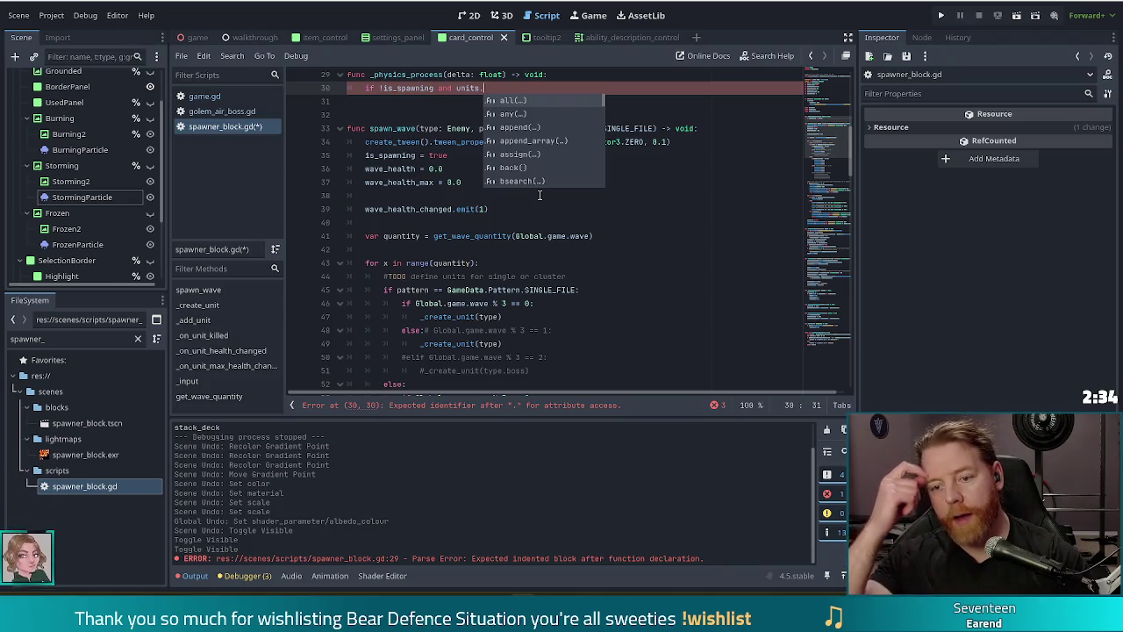
click(464, 303)
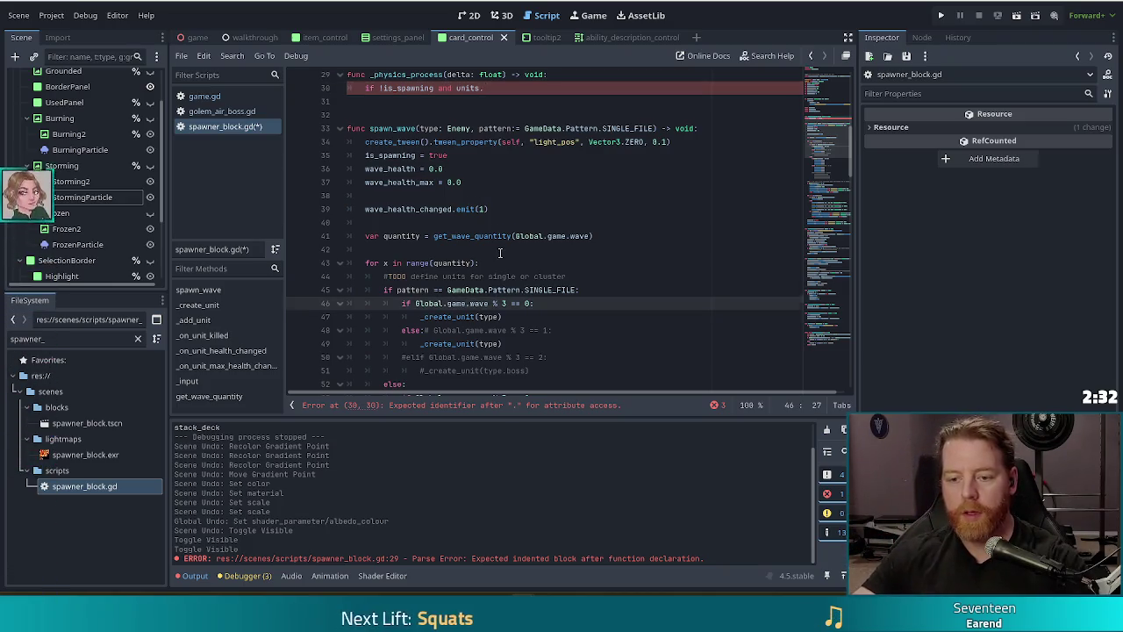
scroll(606, 246, down, 4)
scroll(606, 246, down, 4)
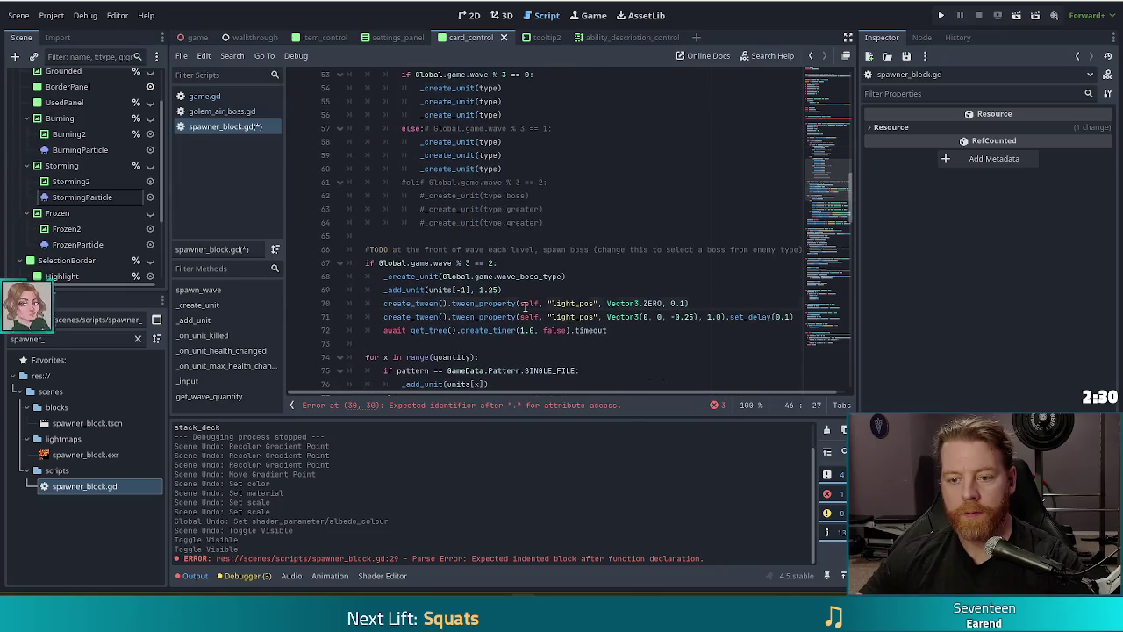
click(466, 276)
scroll(537, 280, down, 2)
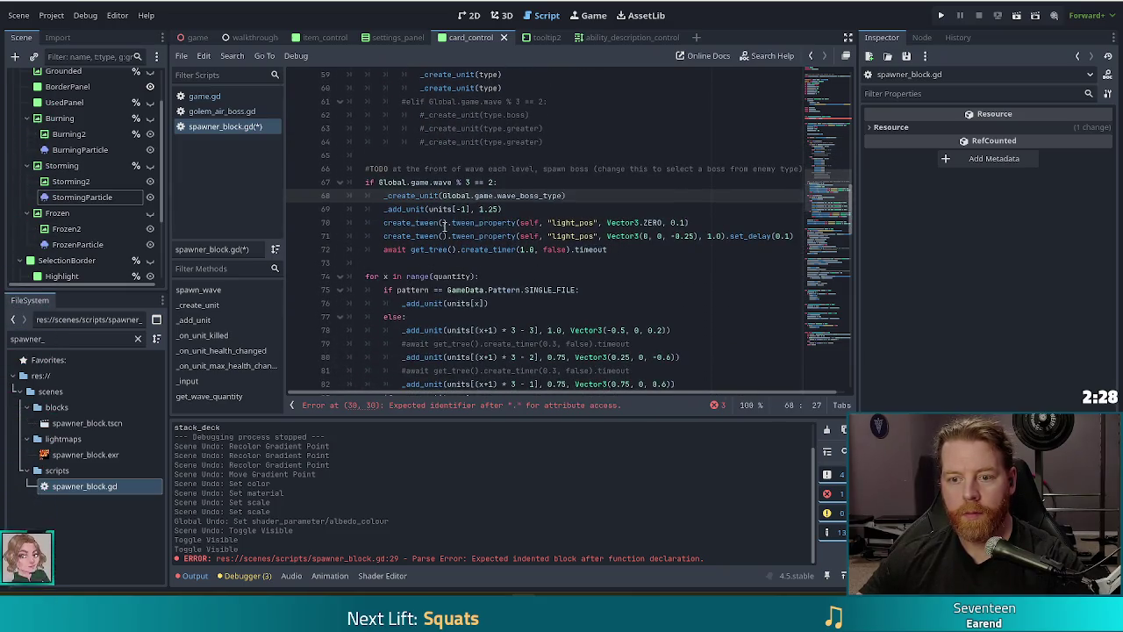
key(Right)
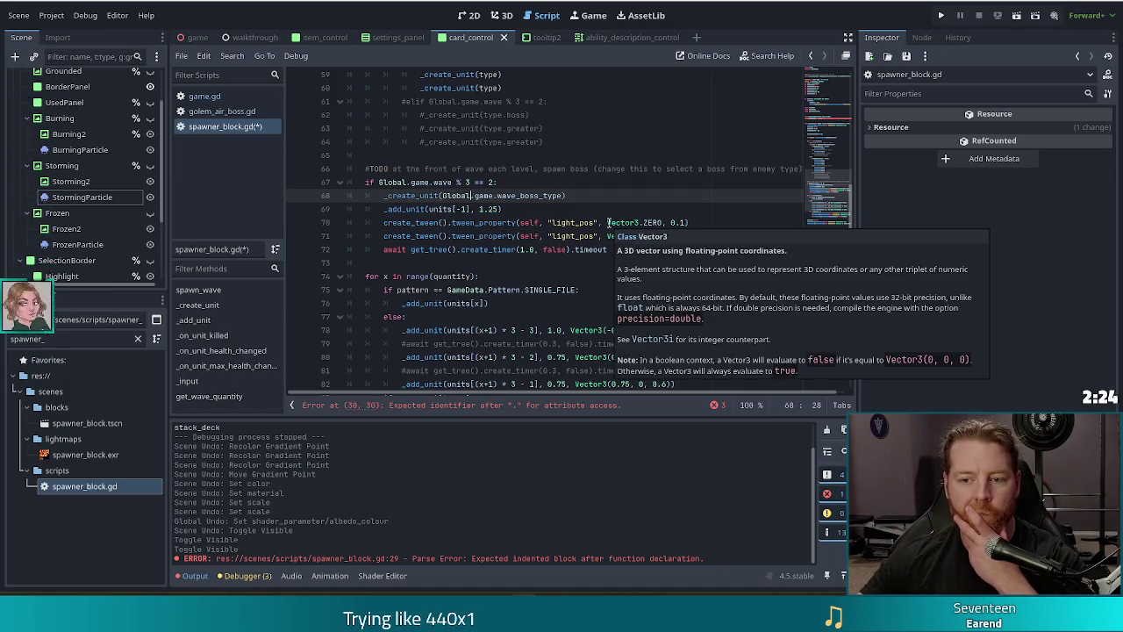
click(491, 305)
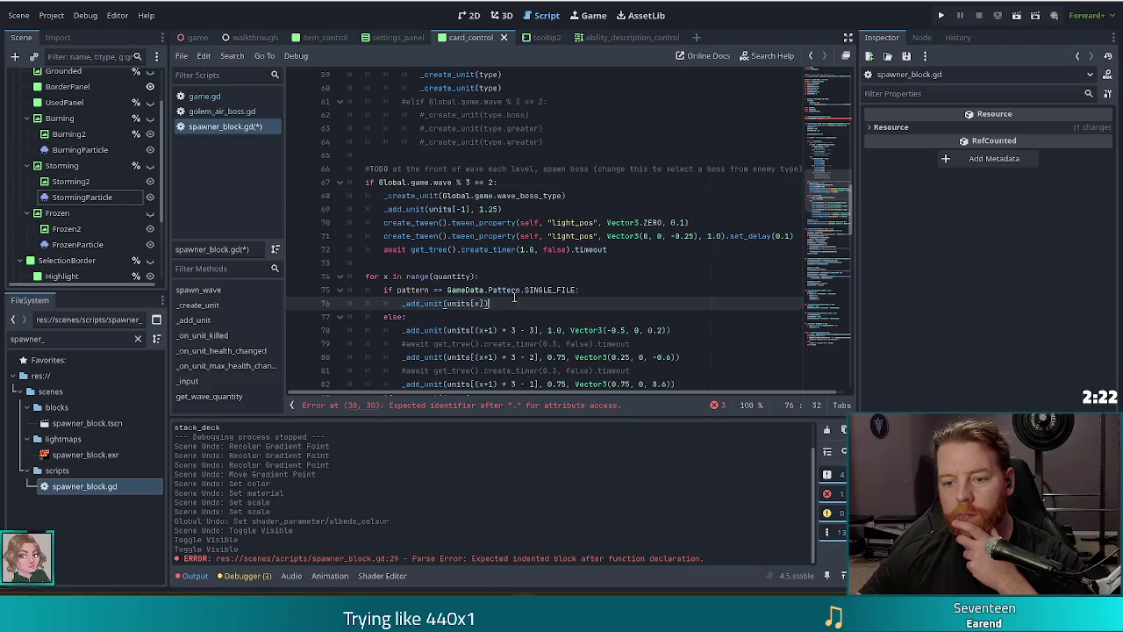
scroll(432, 237, down, 1)
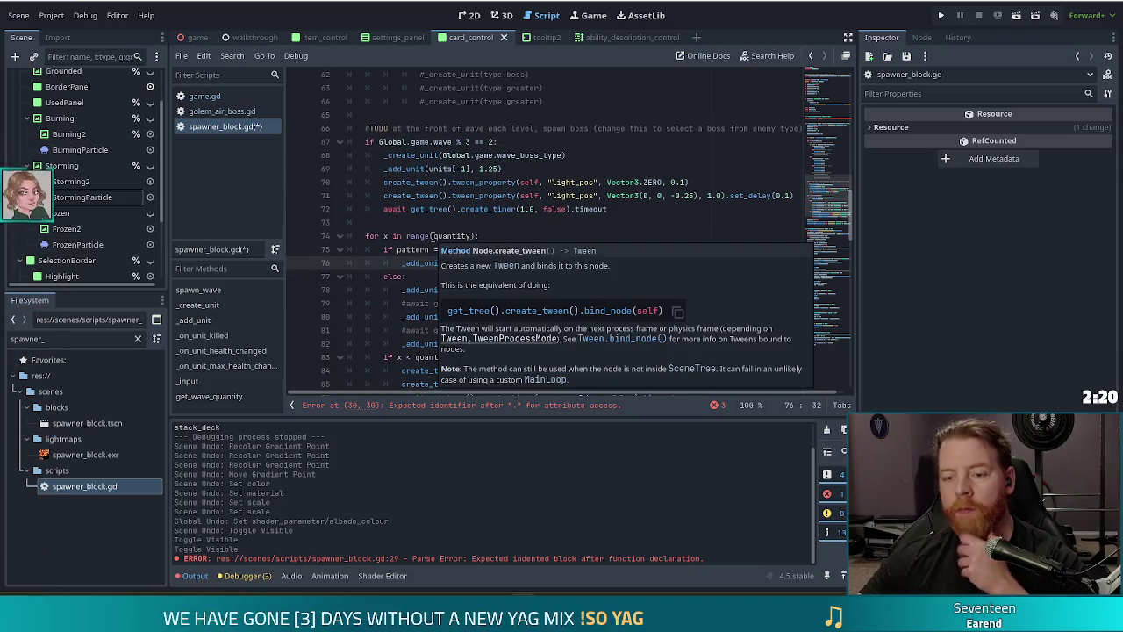
click(570, 154)
scroll(539, 208, up, 4)
click(543, 197)
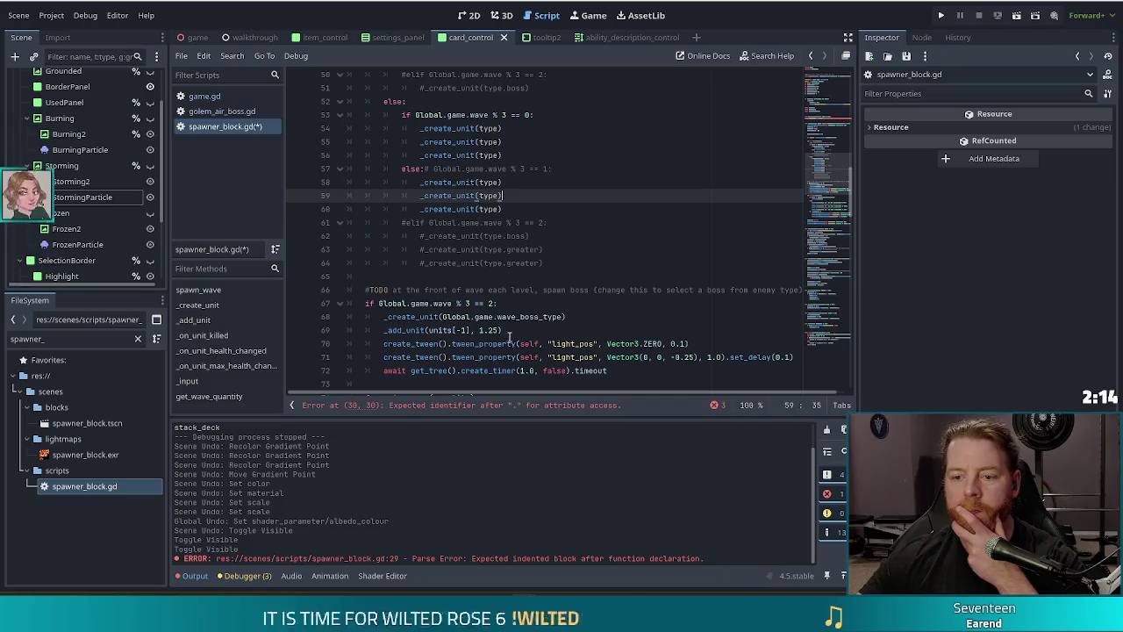
click(611, 316)
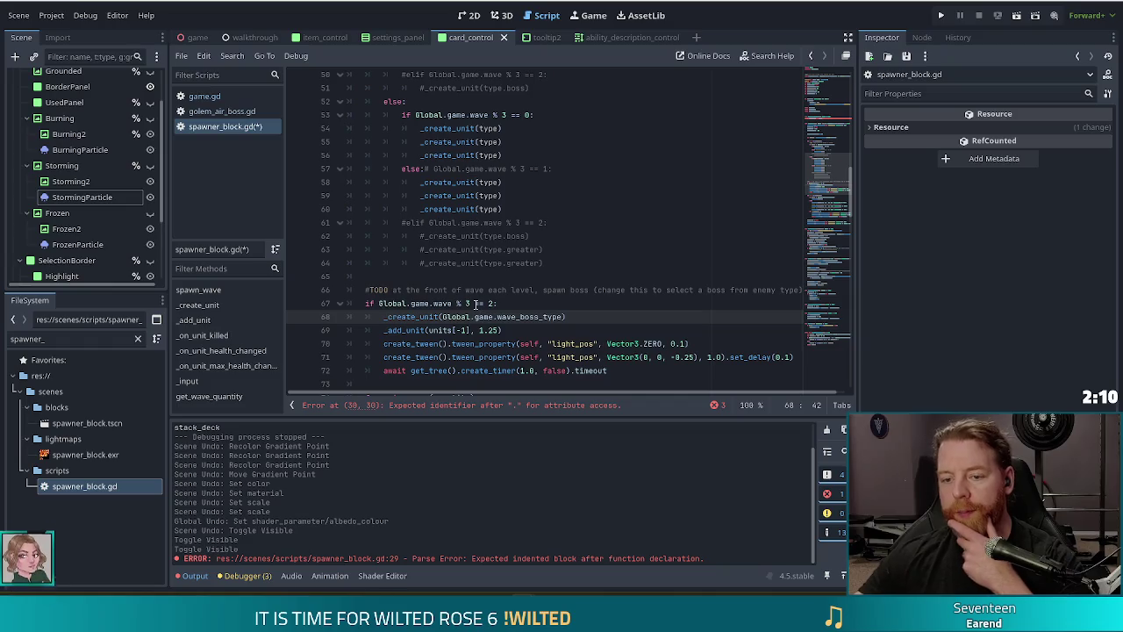
scroll(536, 289, down, 2)
click(550, 262)
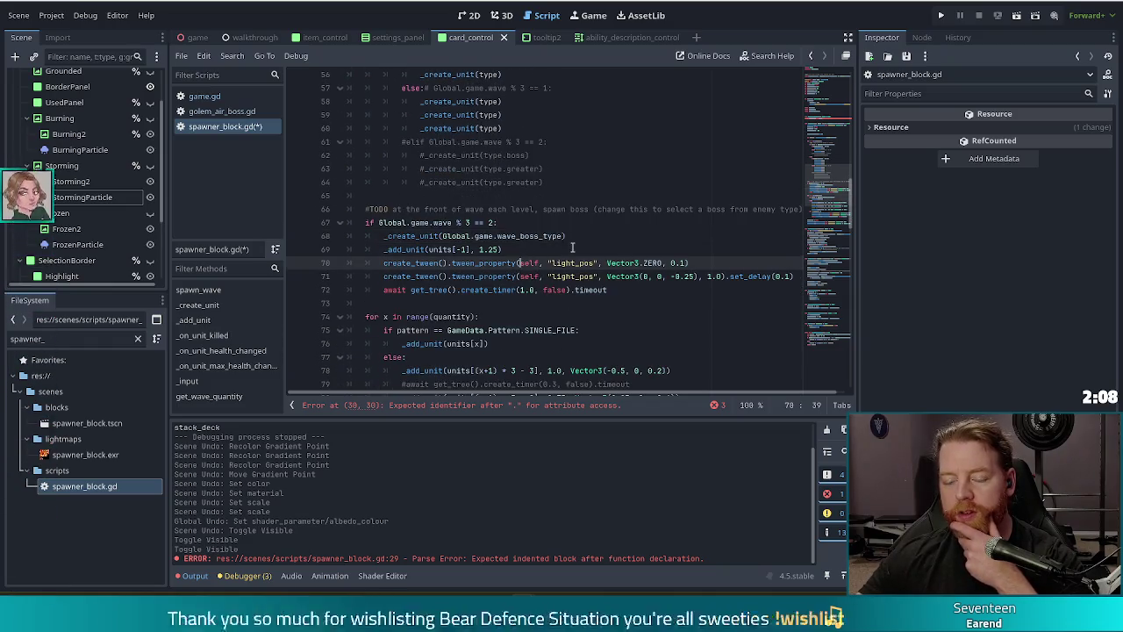
scroll(544, 262, down, 3)
click(522, 221)
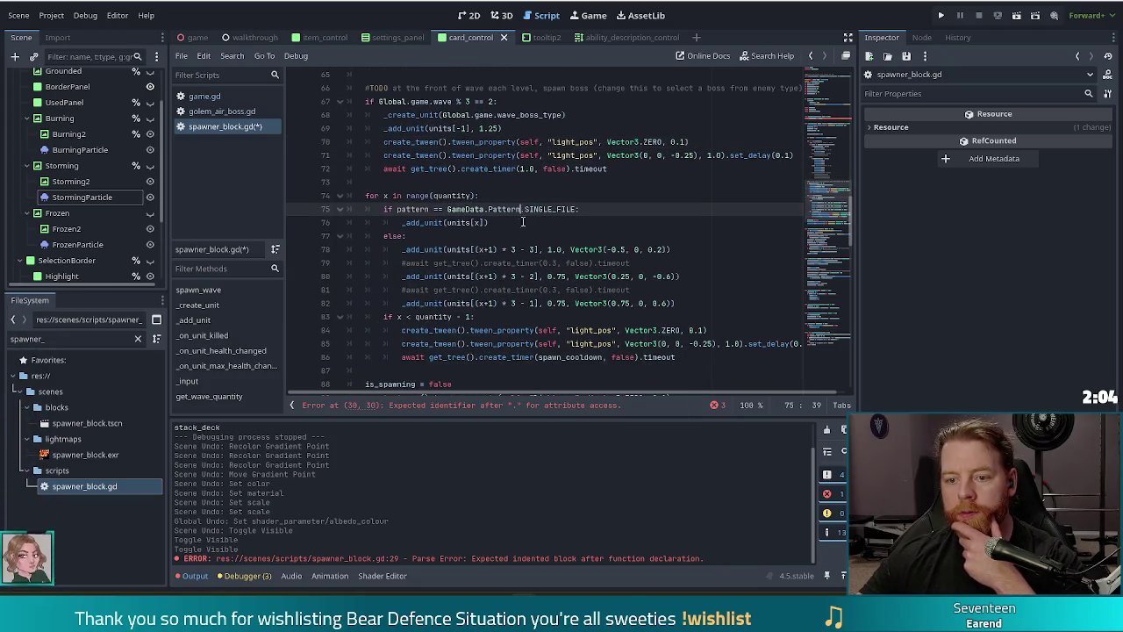
click(470, 249)
click(428, 250)
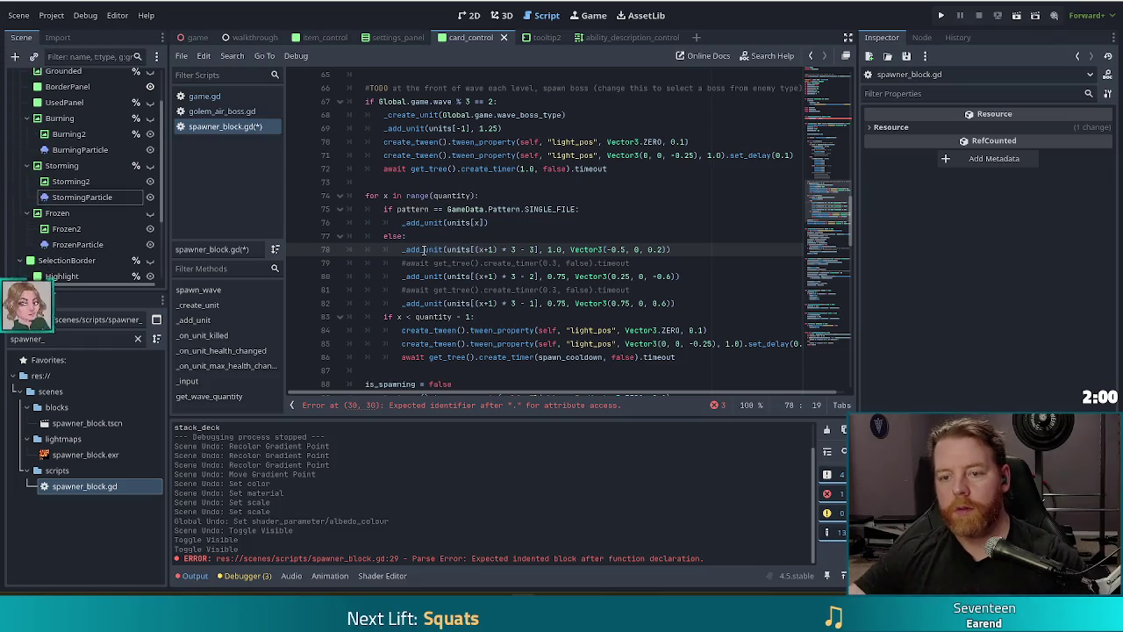
ctrl+click(421, 251)
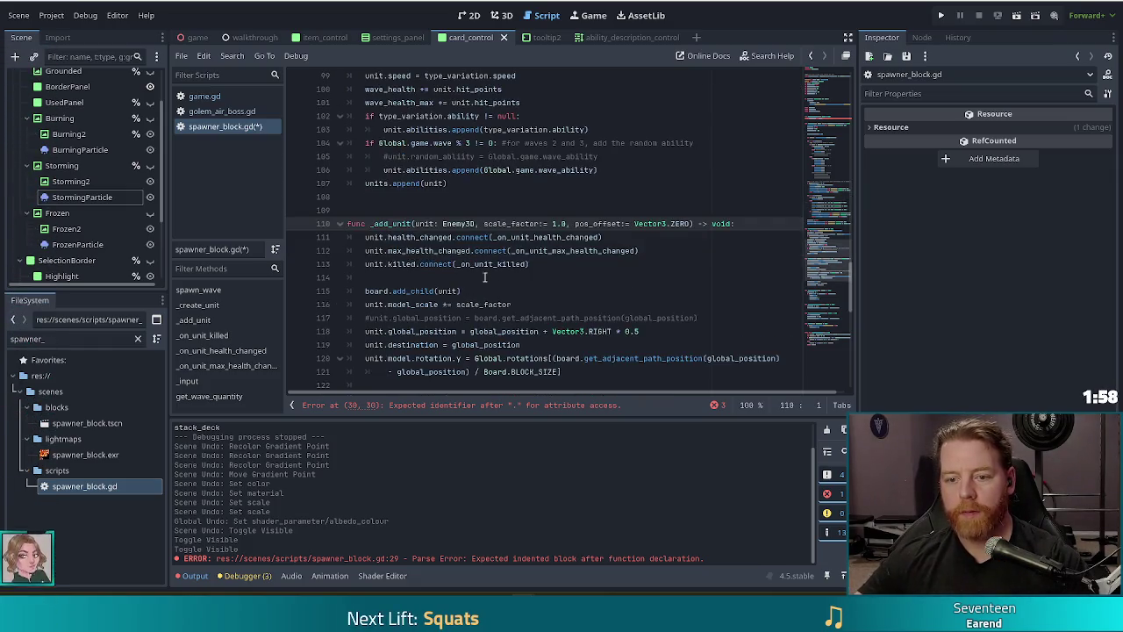
scroll(483, 272, down, 4)
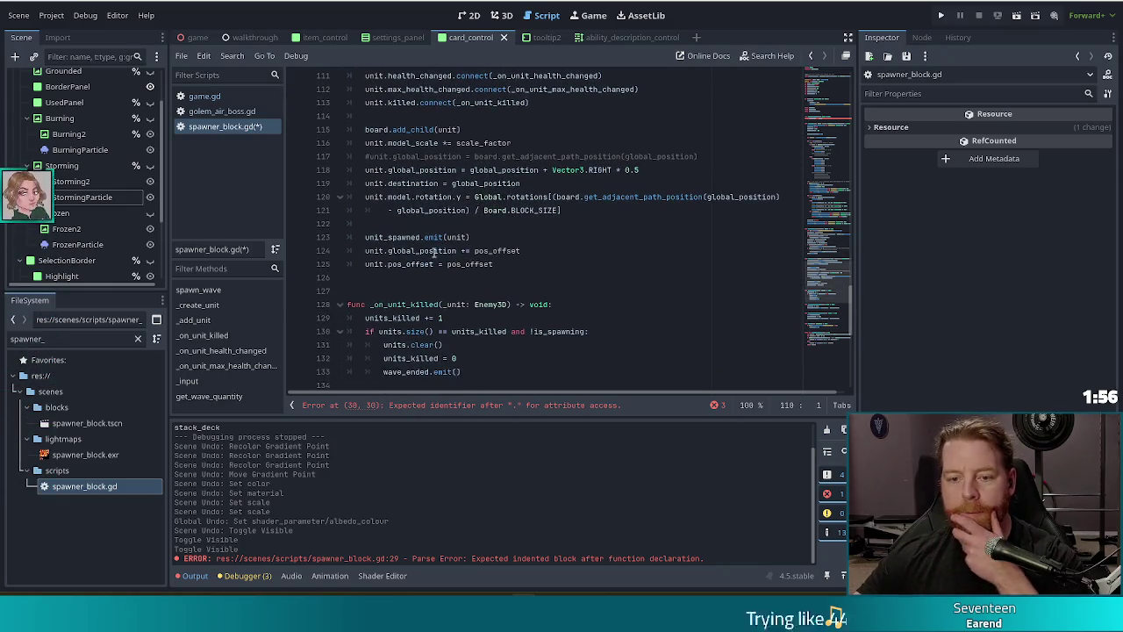
scroll(471, 251, up, 2)
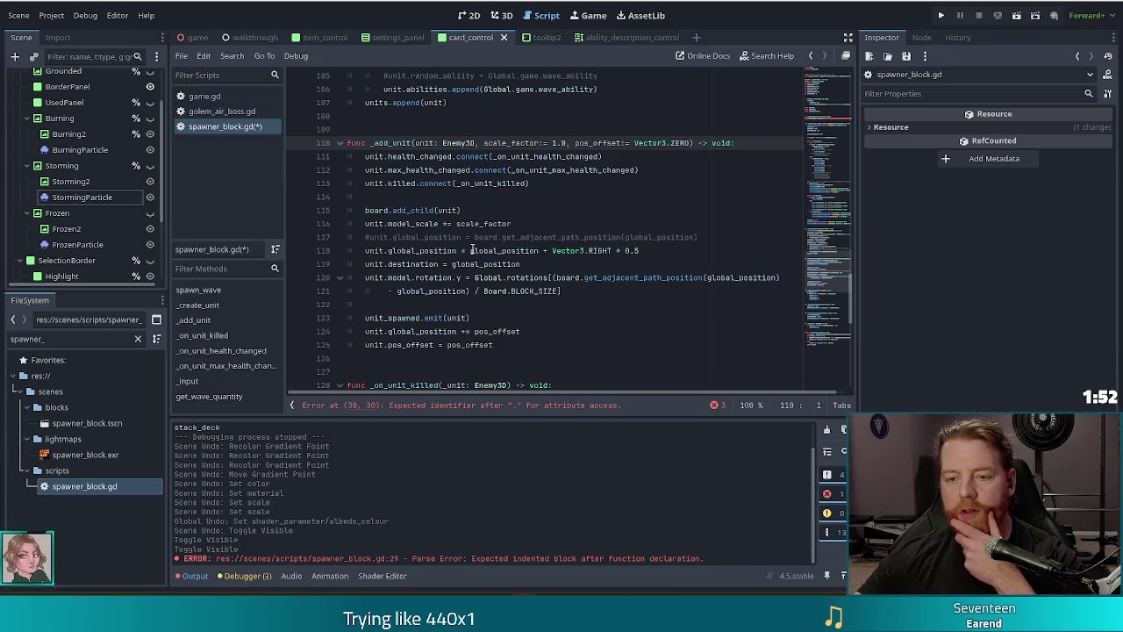
mouse_move(473, 250)
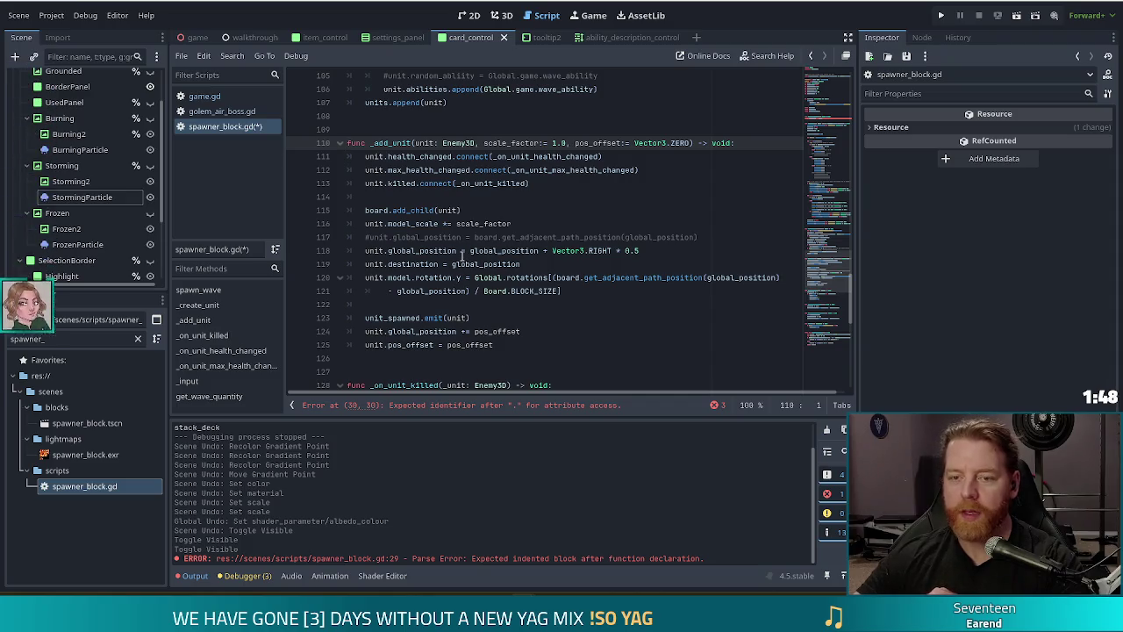
scroll(501, 231, up, 11)
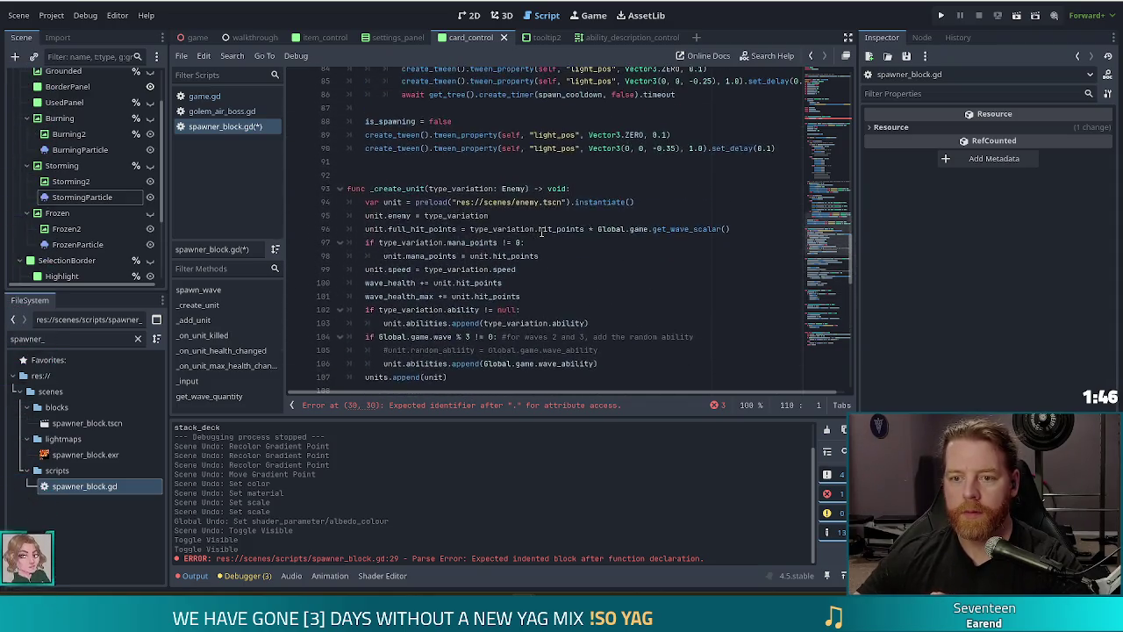
scroll(541, 230, up, 3)
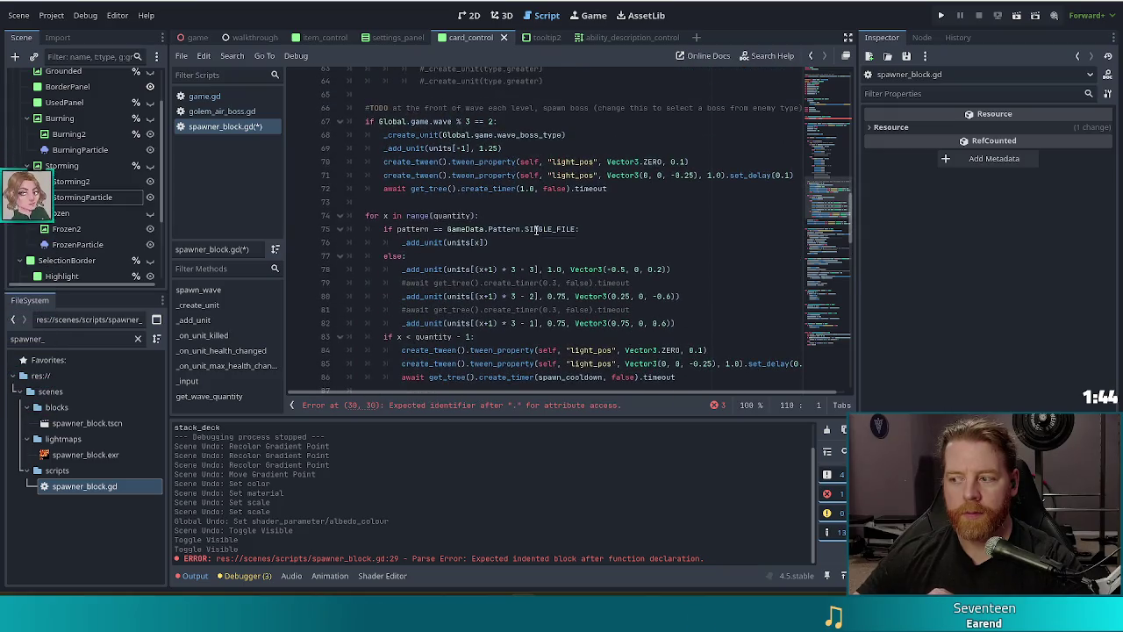
mouse_move(402, 123)
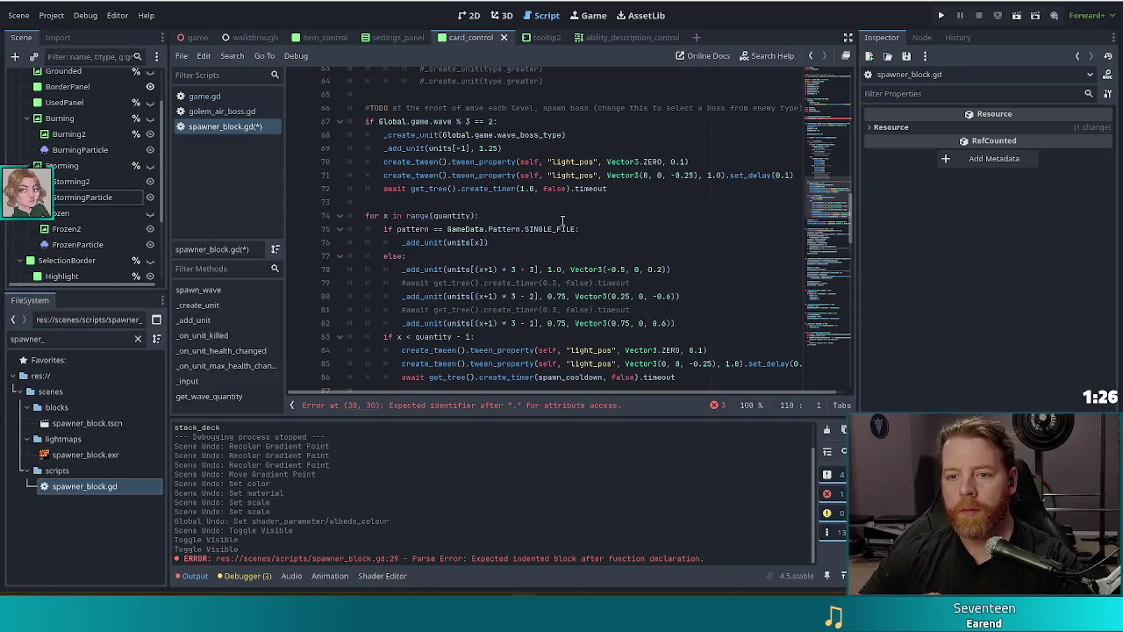
scroll(562, 220, up, 3)
scroll(558, 220, up, 2)
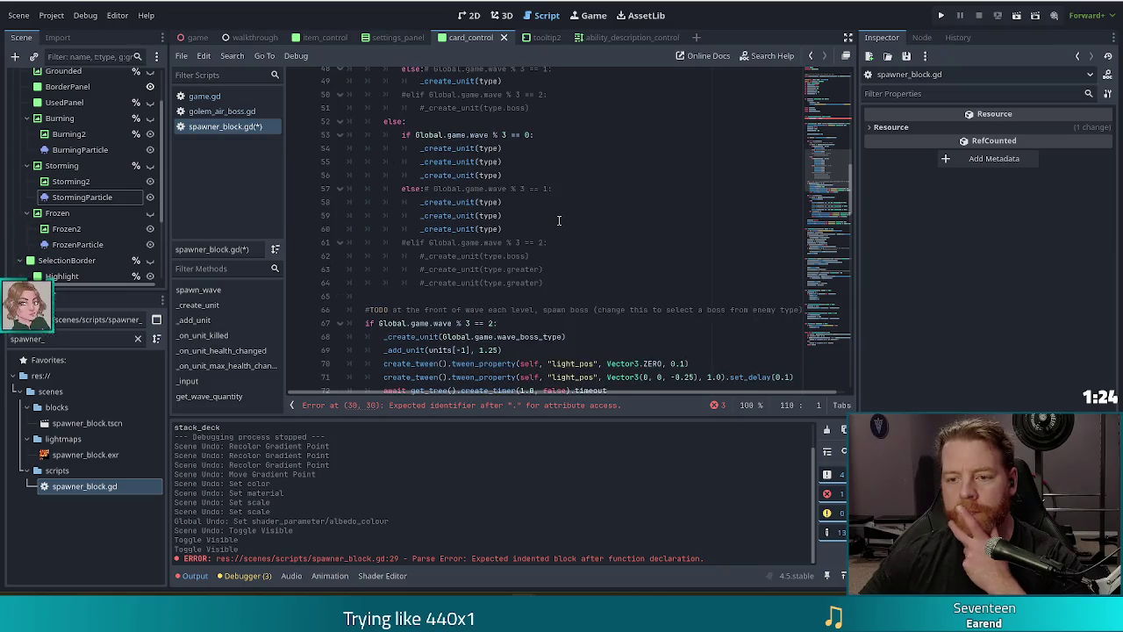
scroll(558, 221, down, 2)
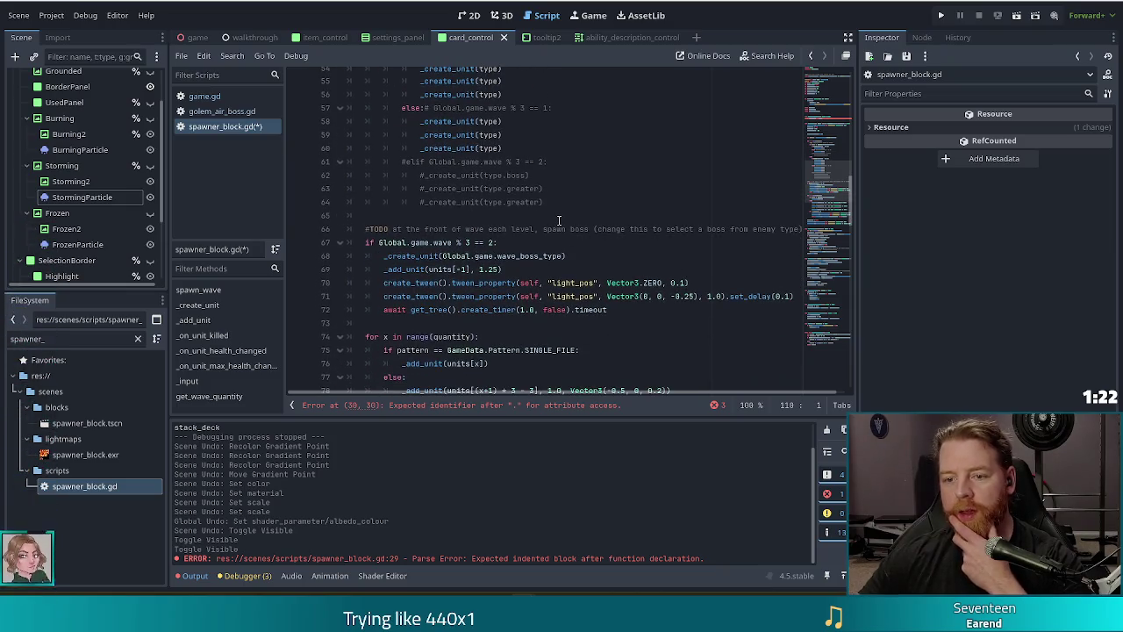
click(503, 269)
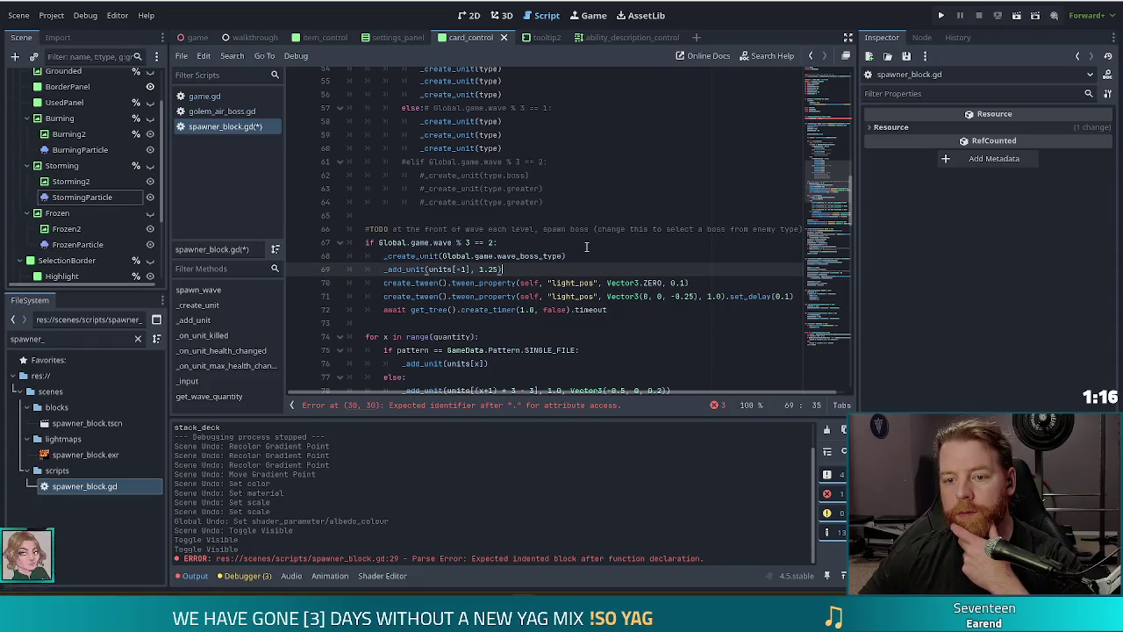
scroll(586, 247, down, 3)
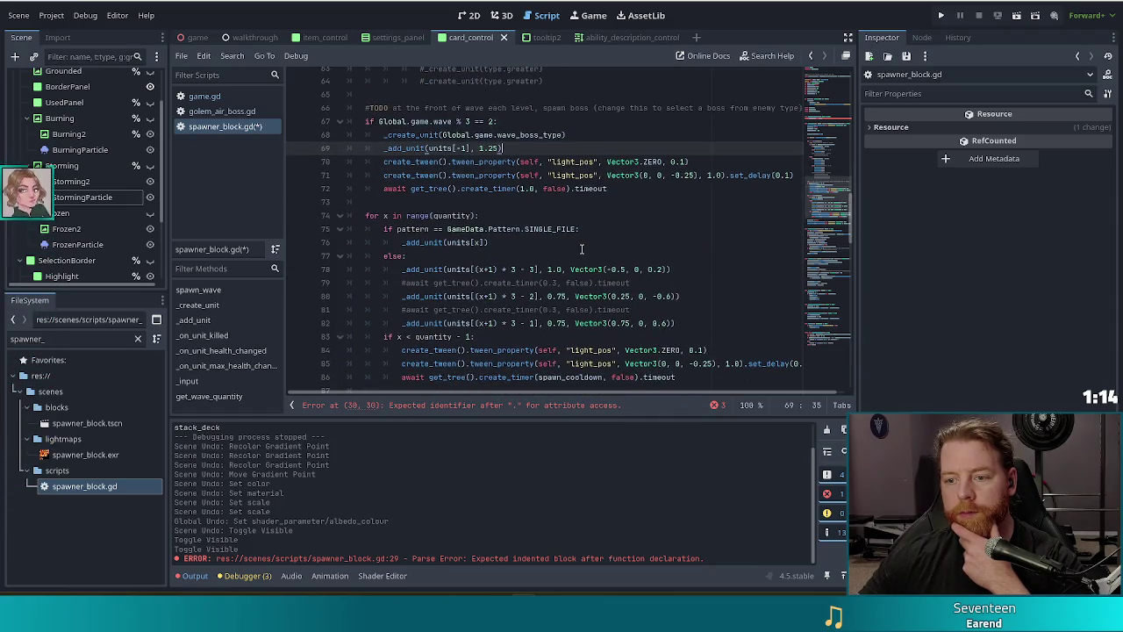
click(440, 269)
scroll(826, 129, up, 10)
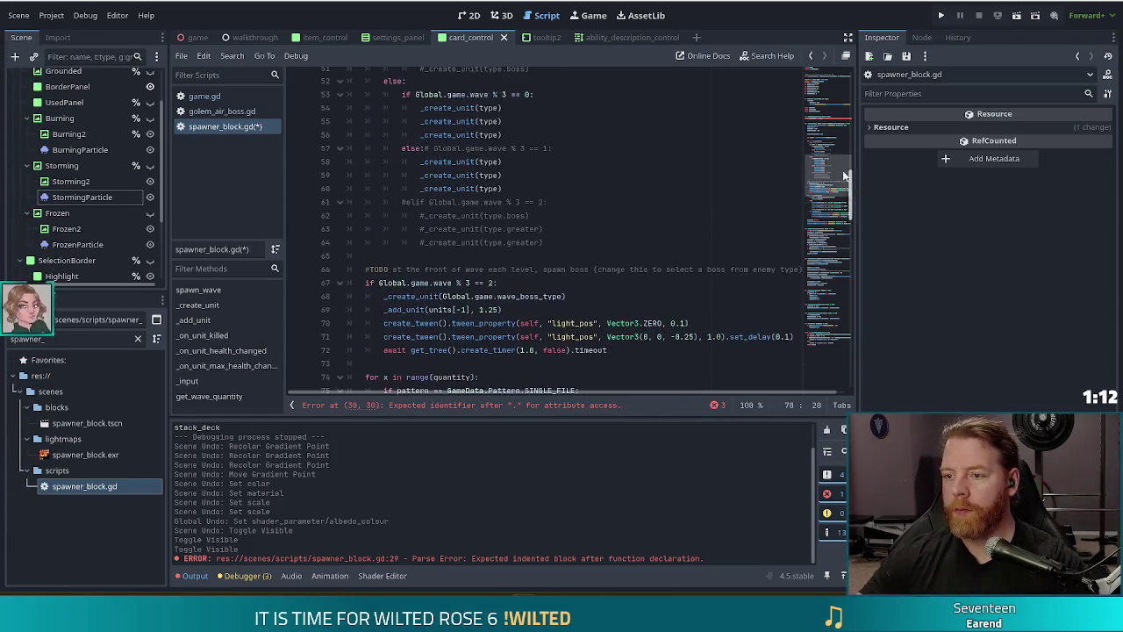
scroll(826, 129, up, 5)
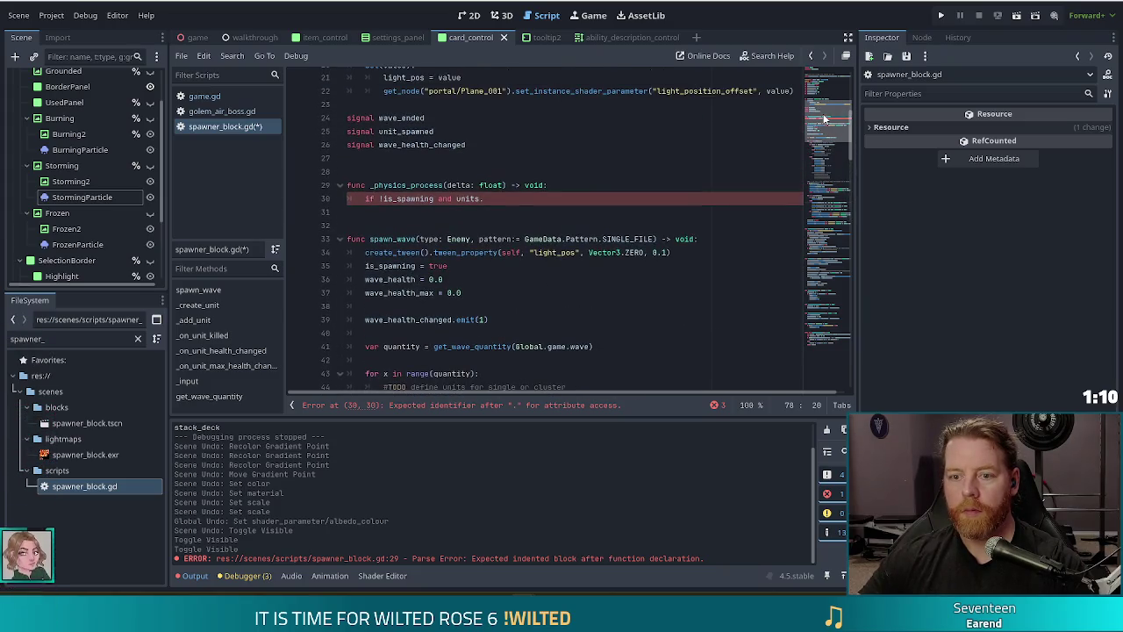
Step: Add 'var units_spawned := 0' below the units array and save spawner_block.gd
scroll(825, 119, up, 5)
click(472, 115)
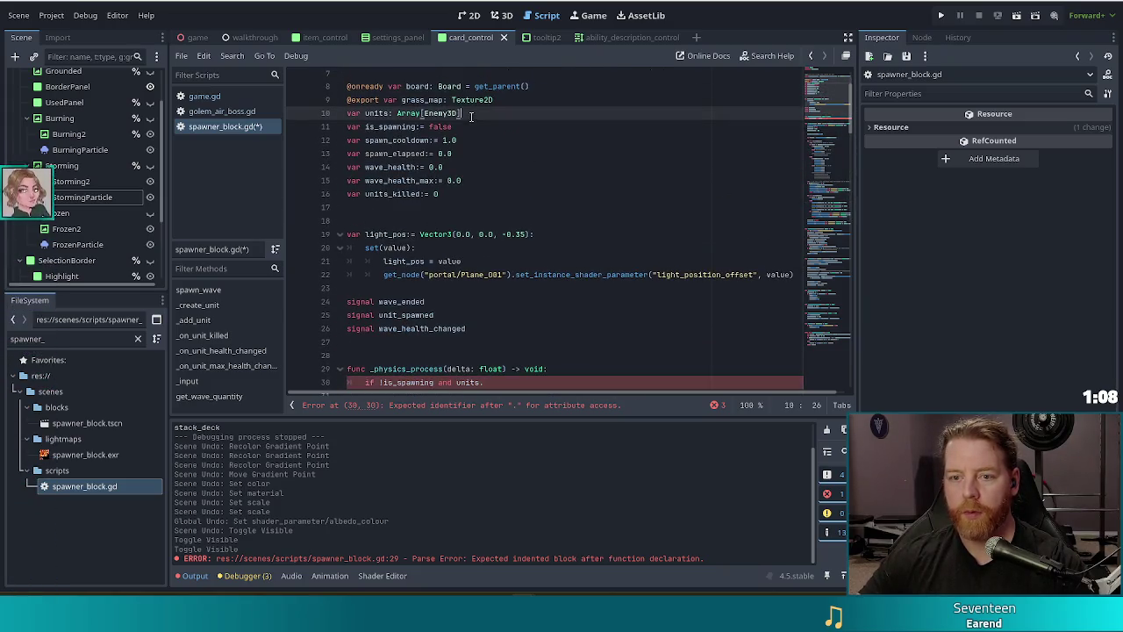
key(Return)
text(var)
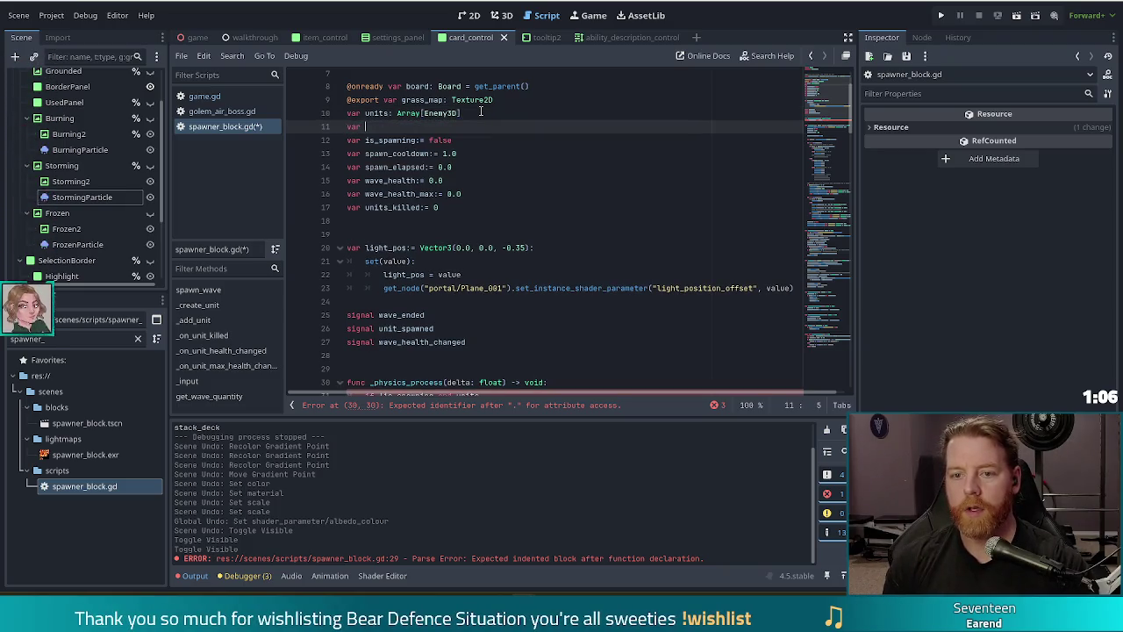
text( _)
text(ed:= 0)
key(ctrl+s)
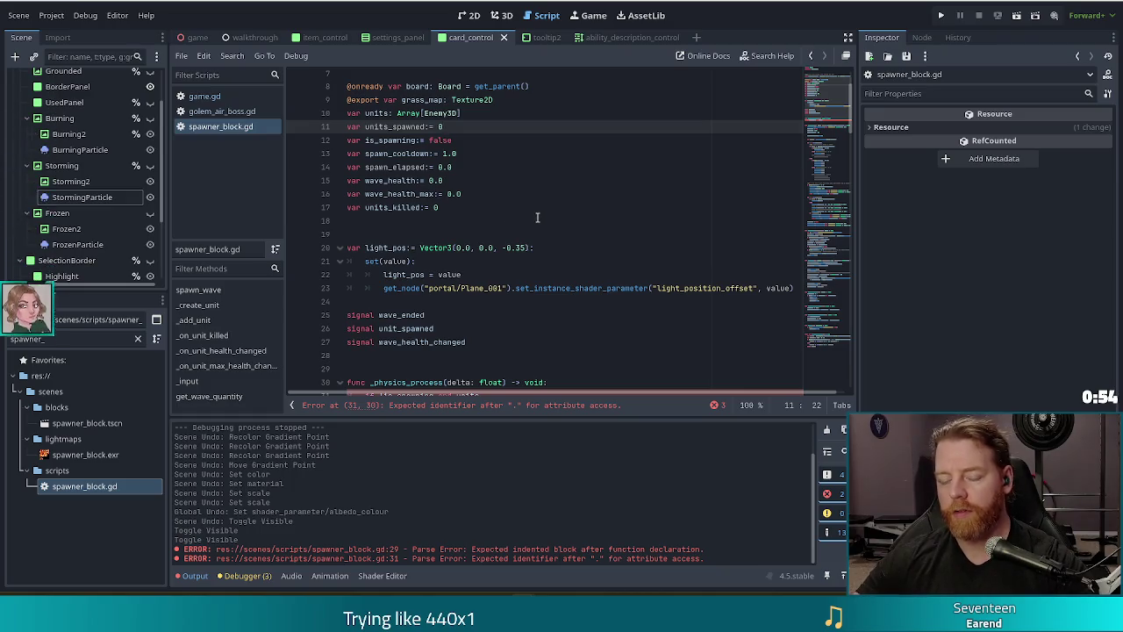
scroll(538, 217, down, 6)
click(823, 202)
drag(823, 202, 825, 207)
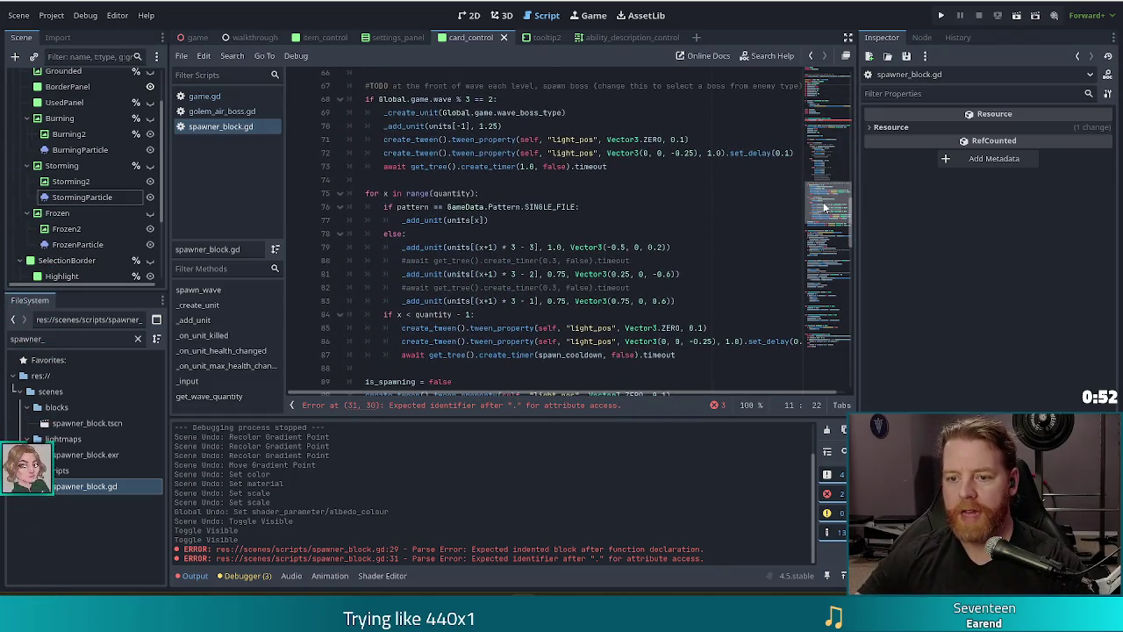
ctrl+click(434, 220)
scroll(489, 252, down, 3)
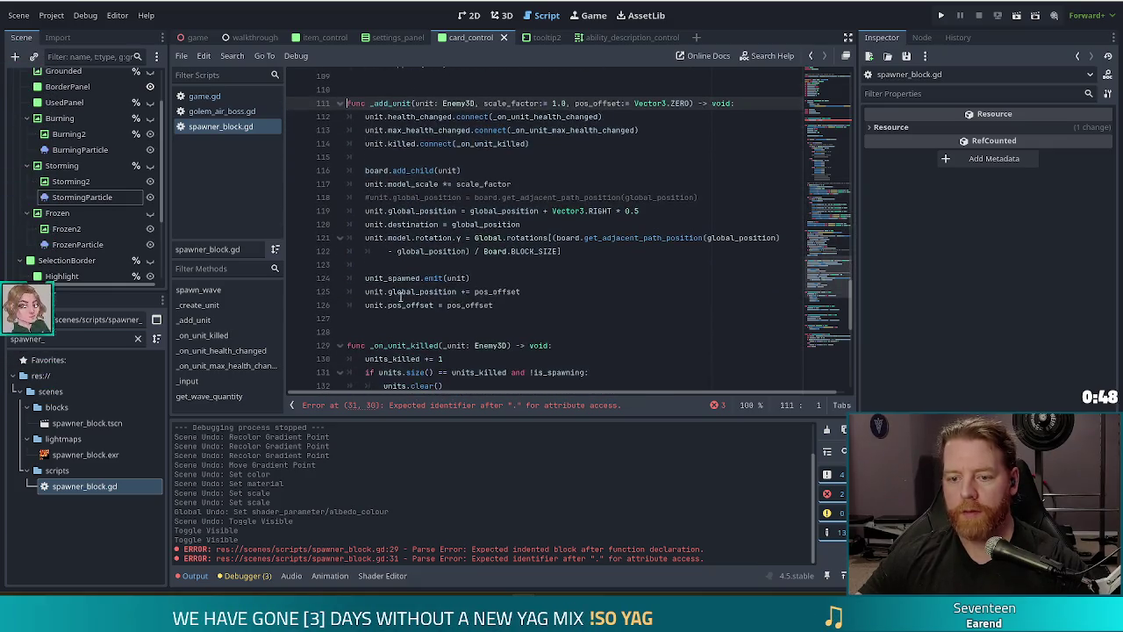
click(533, 304)
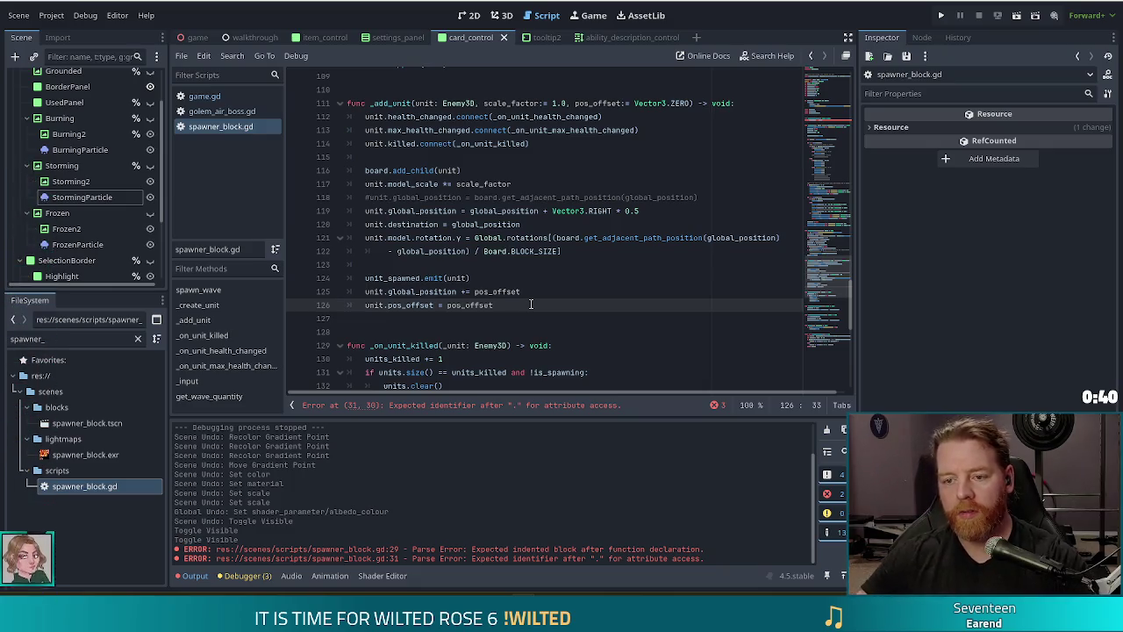
scroll(562, 304, down, 3)
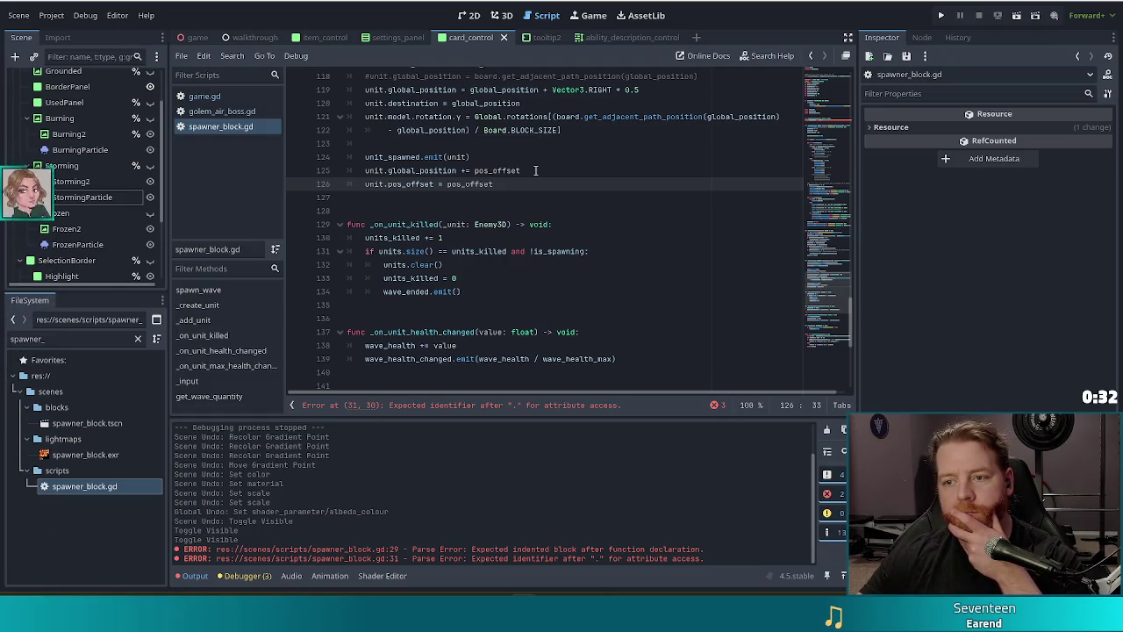
scroll(536, 170, up, 14)
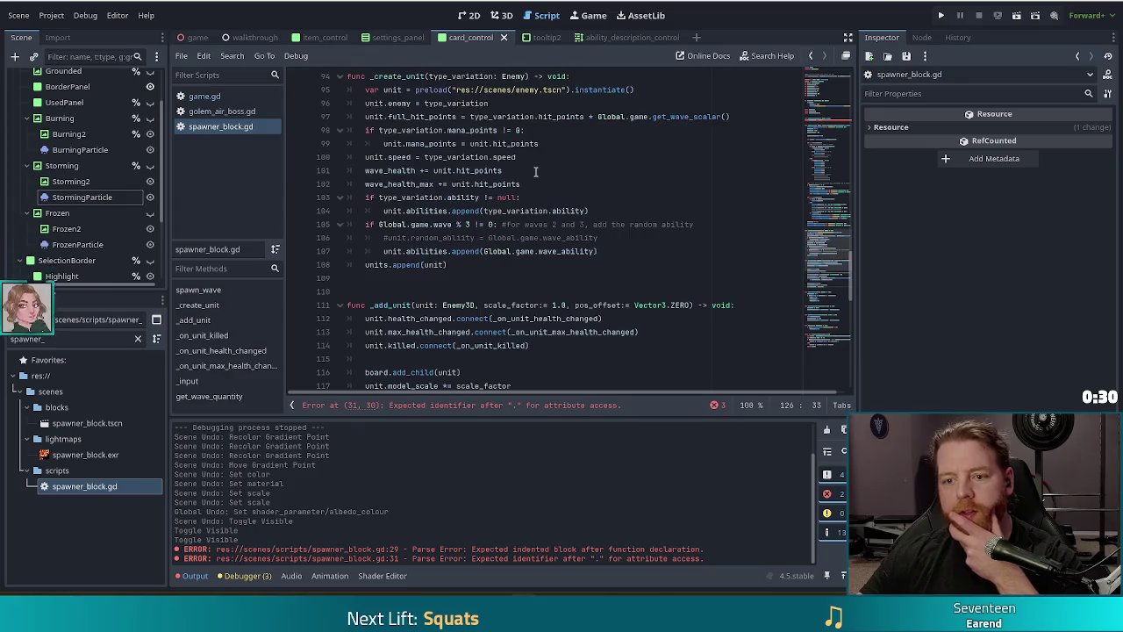
scroll(535, 170, up, 2)
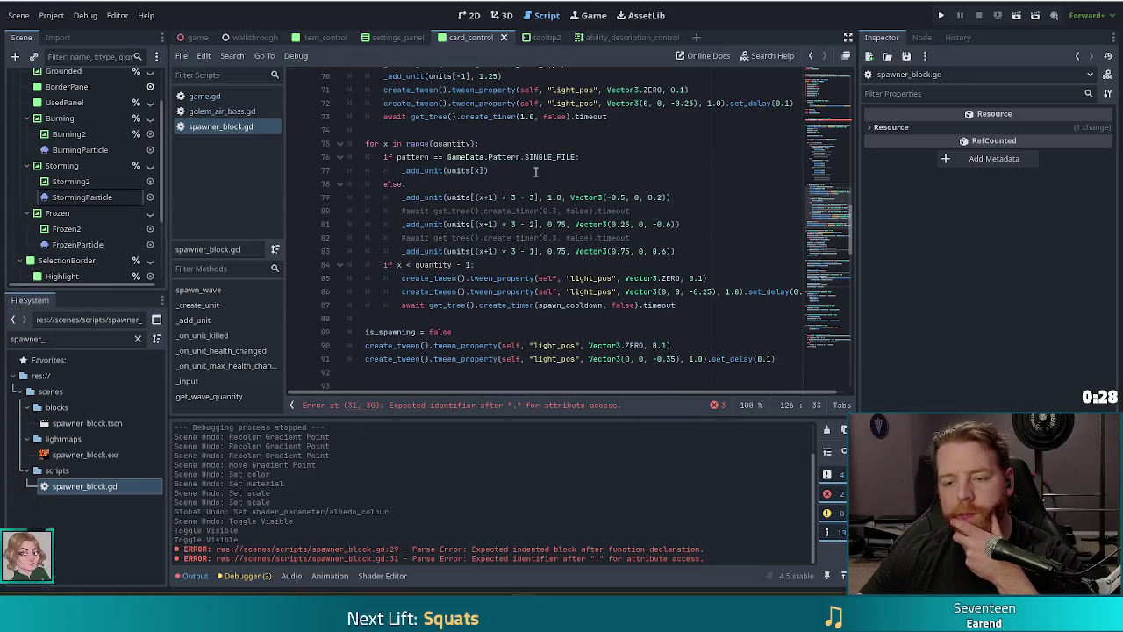
scroll(536, 171, up, 4)
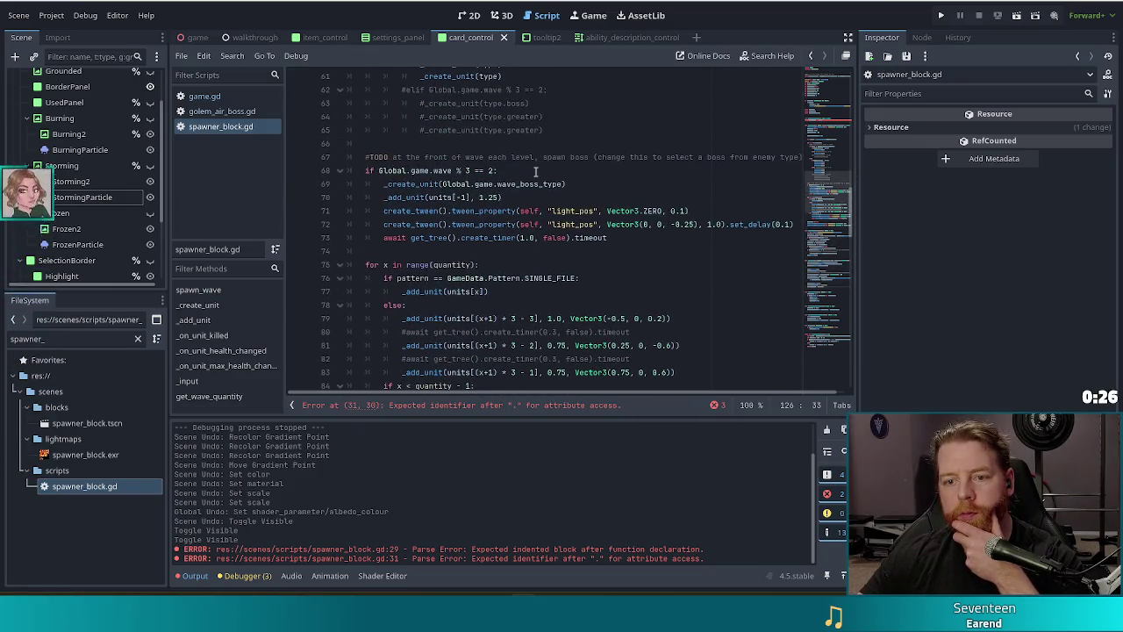
scroll(536, 172, up, 2)
scroll(535, 171, up, 2)
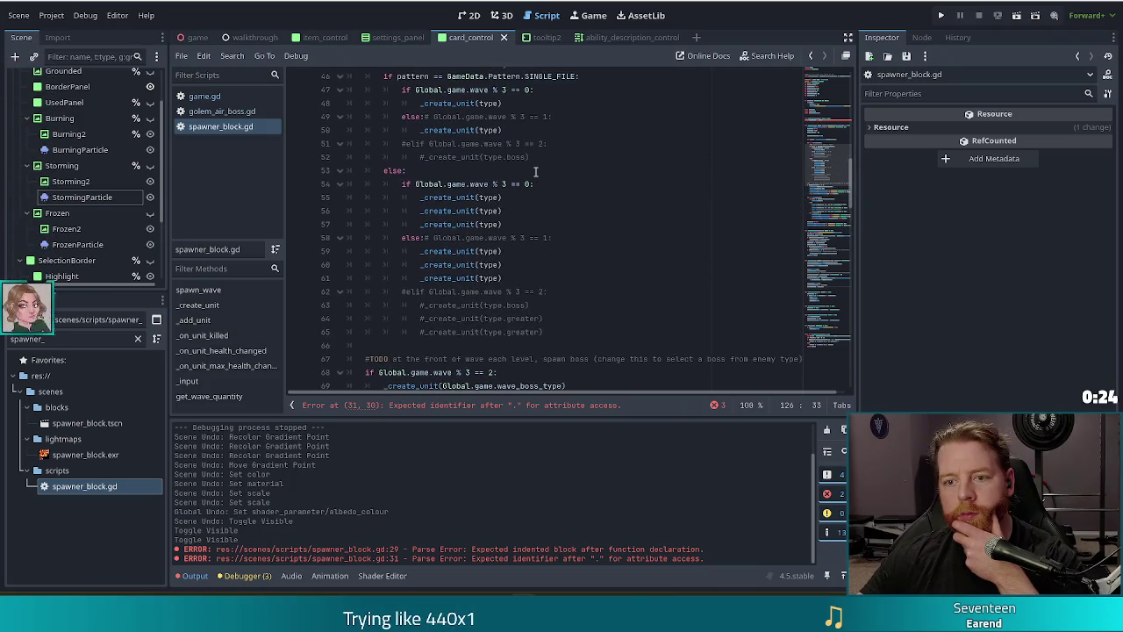
scroll(493, 204, down, 6)
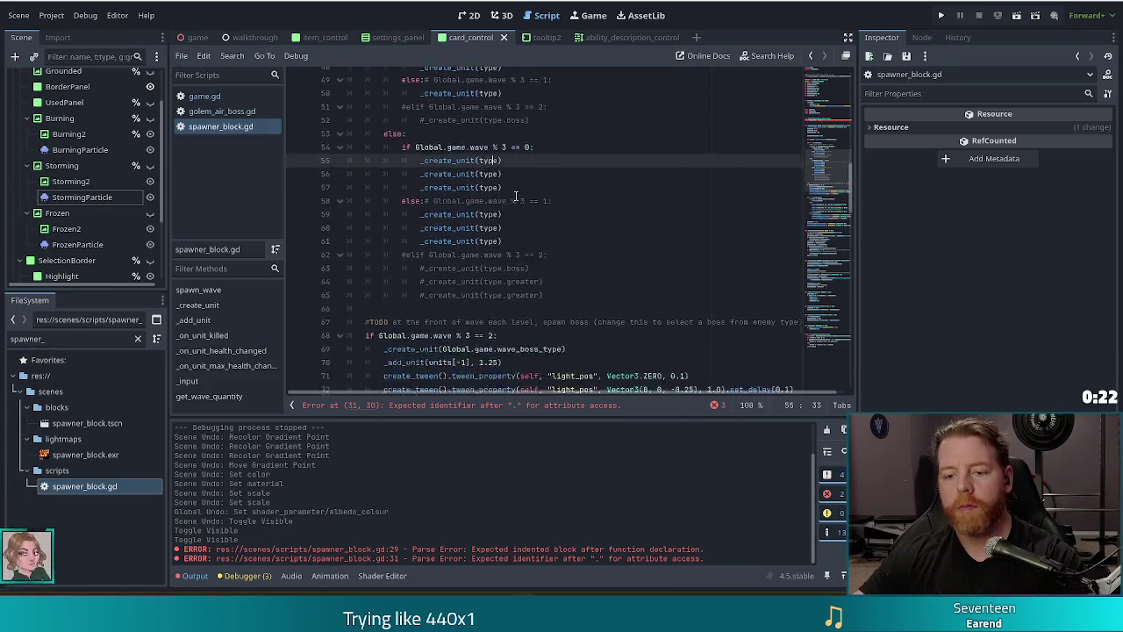
scroll(538, 198, up, 4)
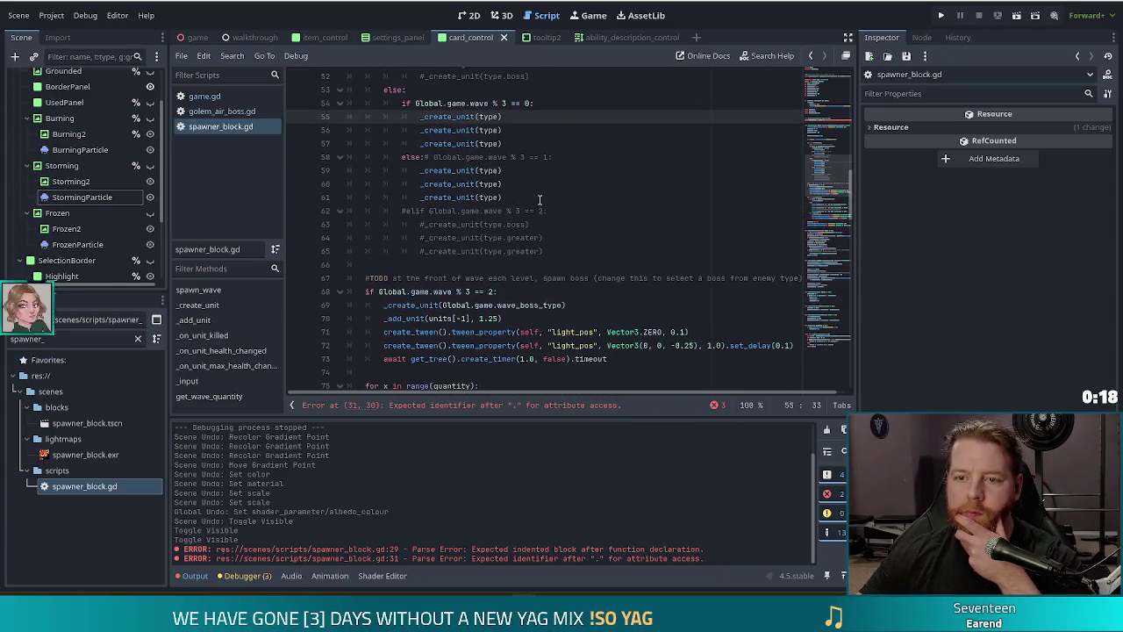
scroll(539, 200, up, 4)
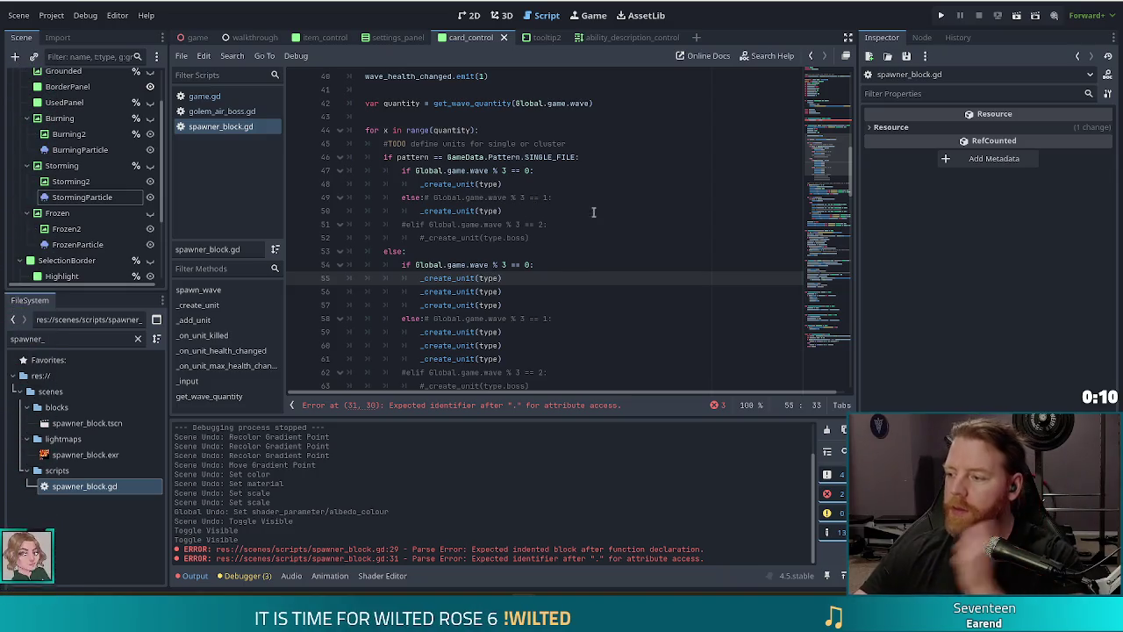
scroll(670, 193, up, 1)
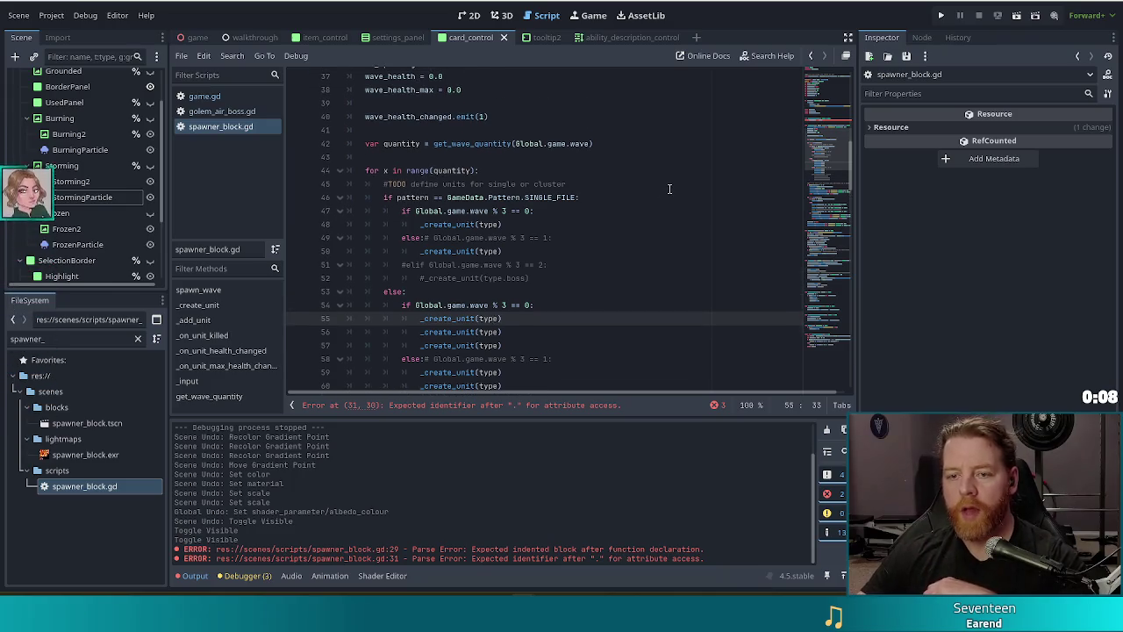
scroll(669, 189, up, 1)
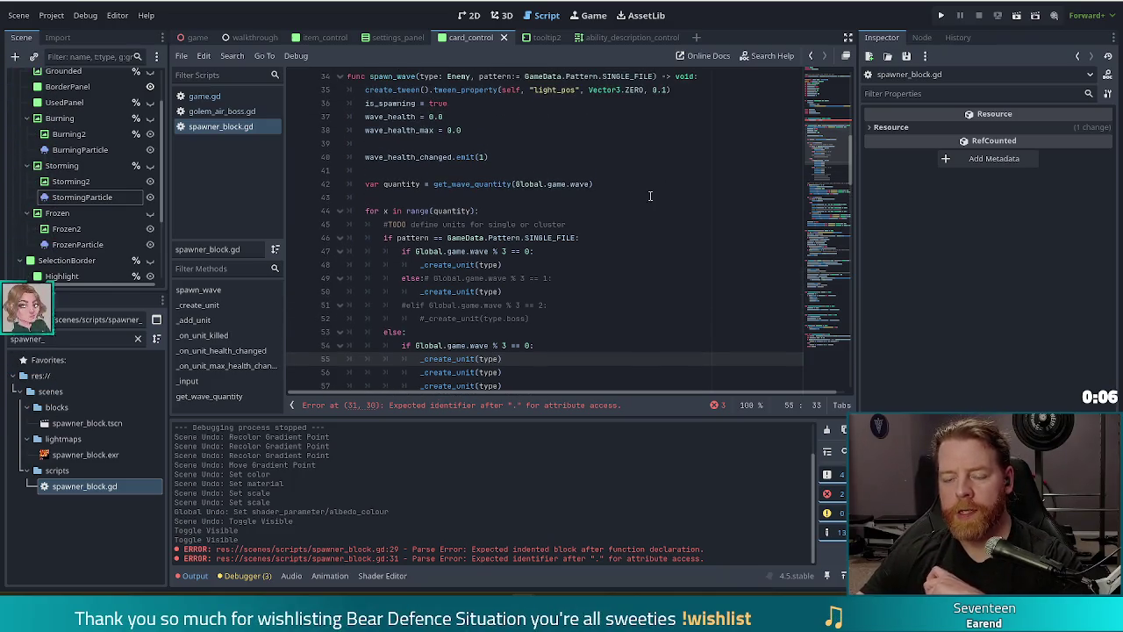
scroll(650, 199, down, 5)
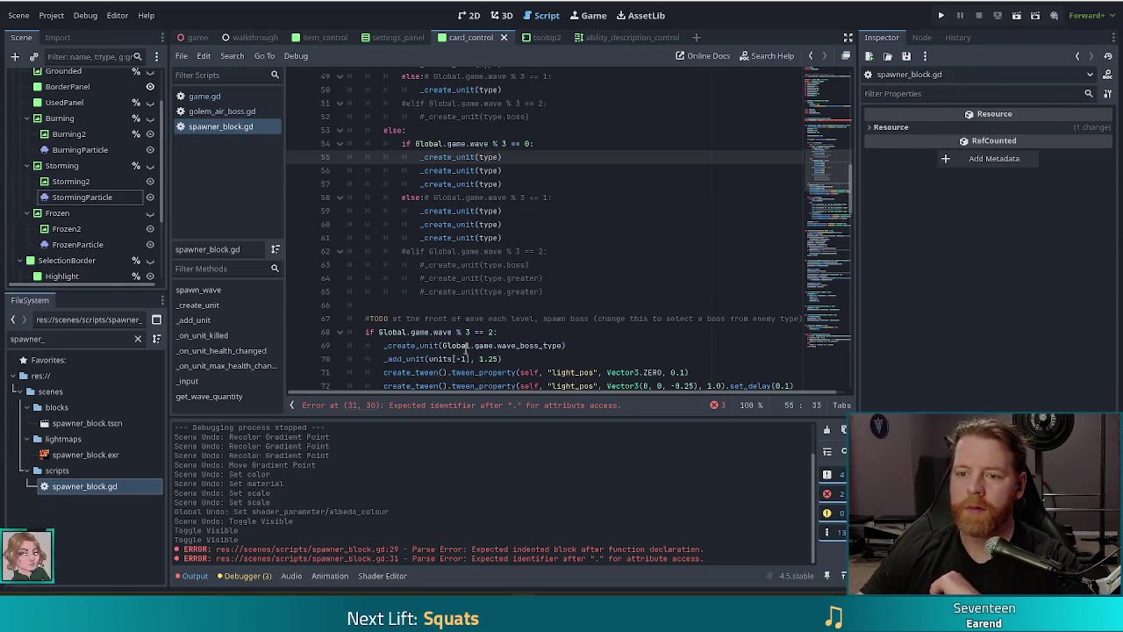
click(549, 236)
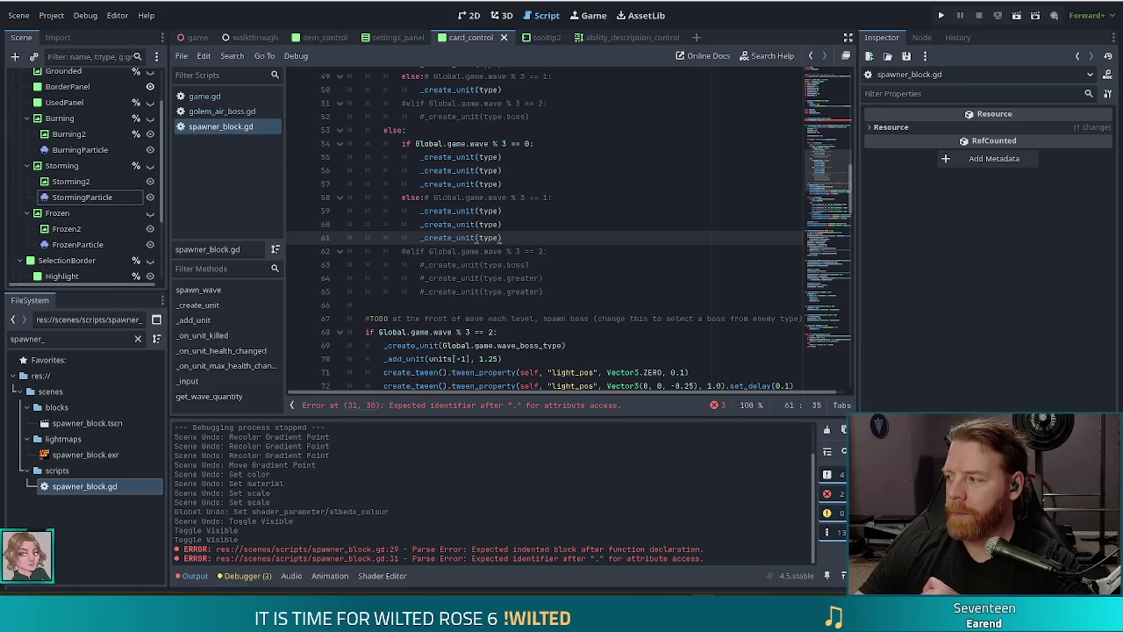
click(525, 251)
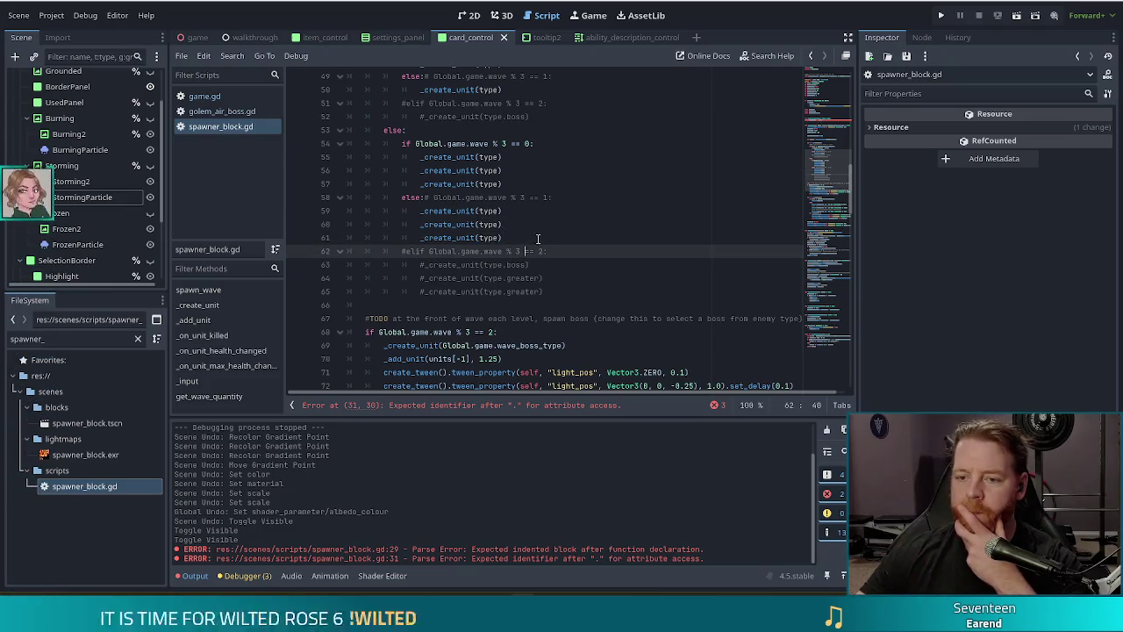
scroll(527, 251, down, 3)
drag(838, 180, 839, 131)
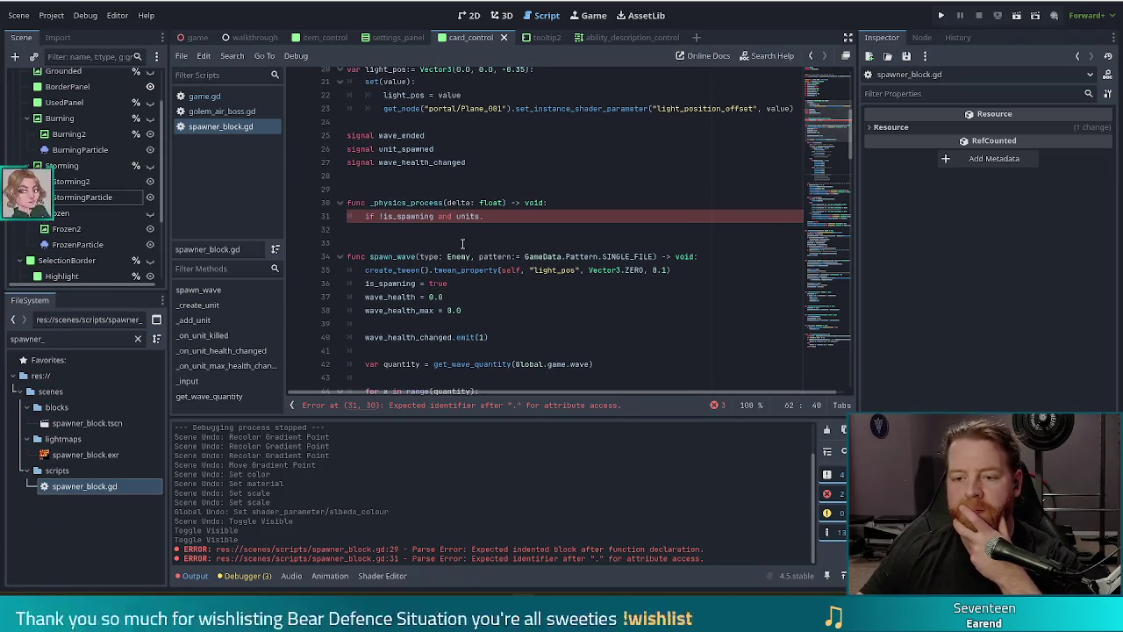
click(510, 219)
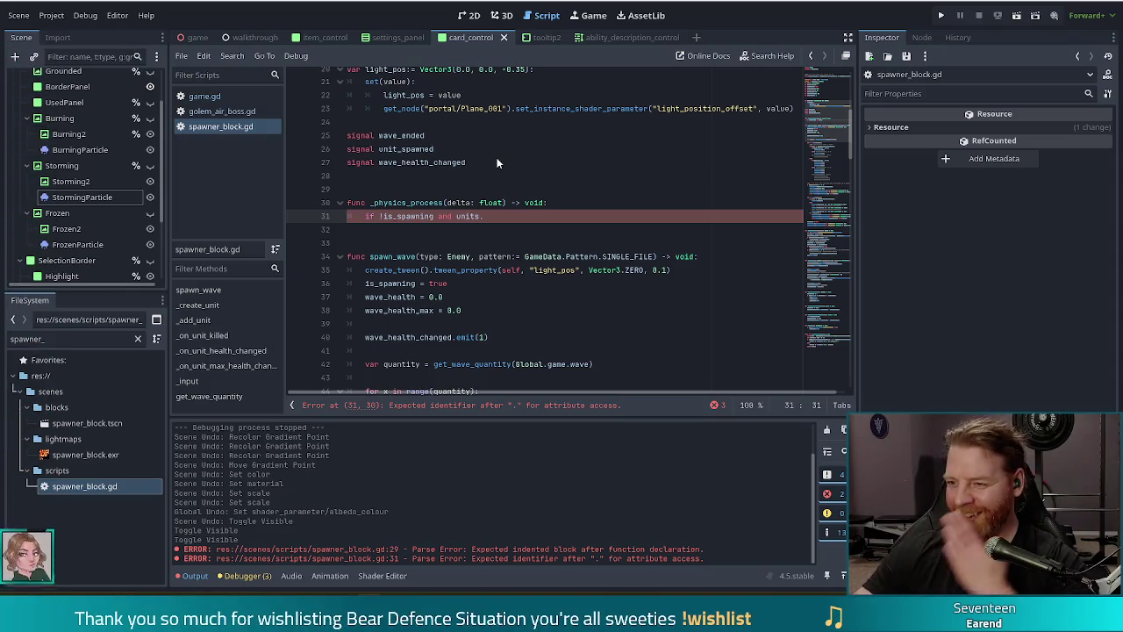
key(alt+Tab)
Step: Move the browser window aside and minimize it to bring the script back into view
drag(883, 18, 634, 11)
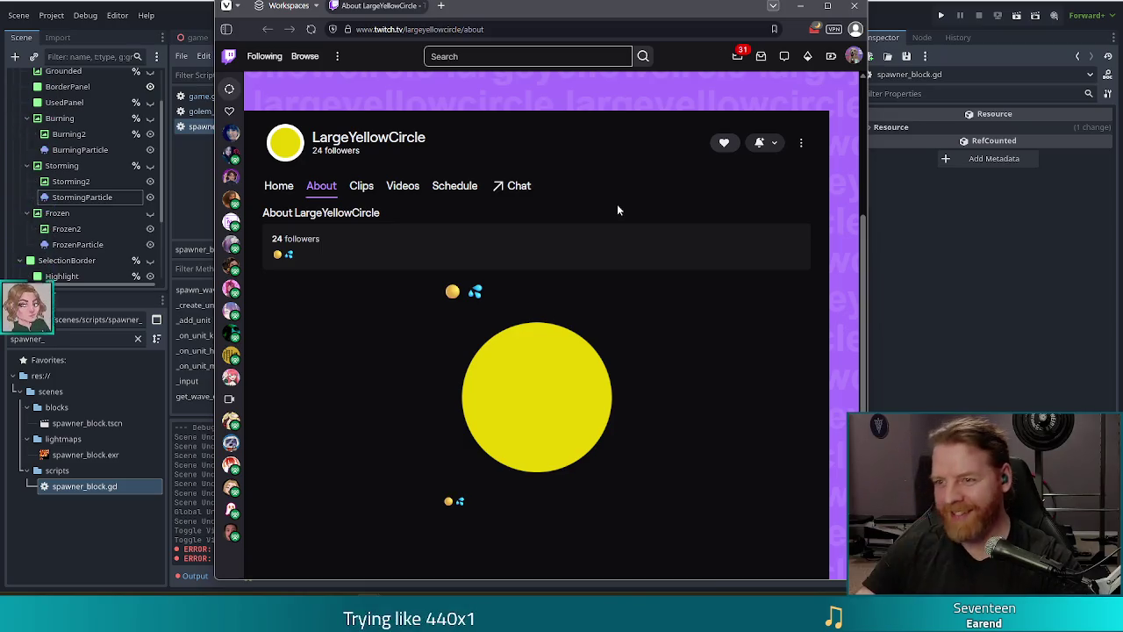
click(801, 5)
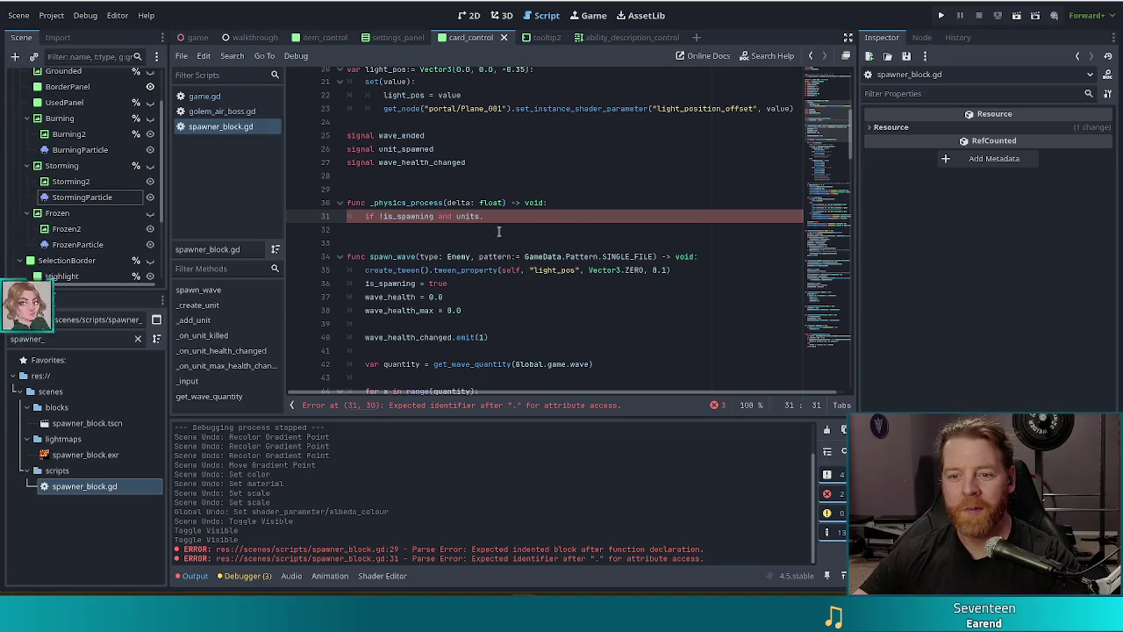
mouse_move(832, 117)
mouse_down()
mouse_move(834, 84)
mouse_move(833, 180)
mouse_up()
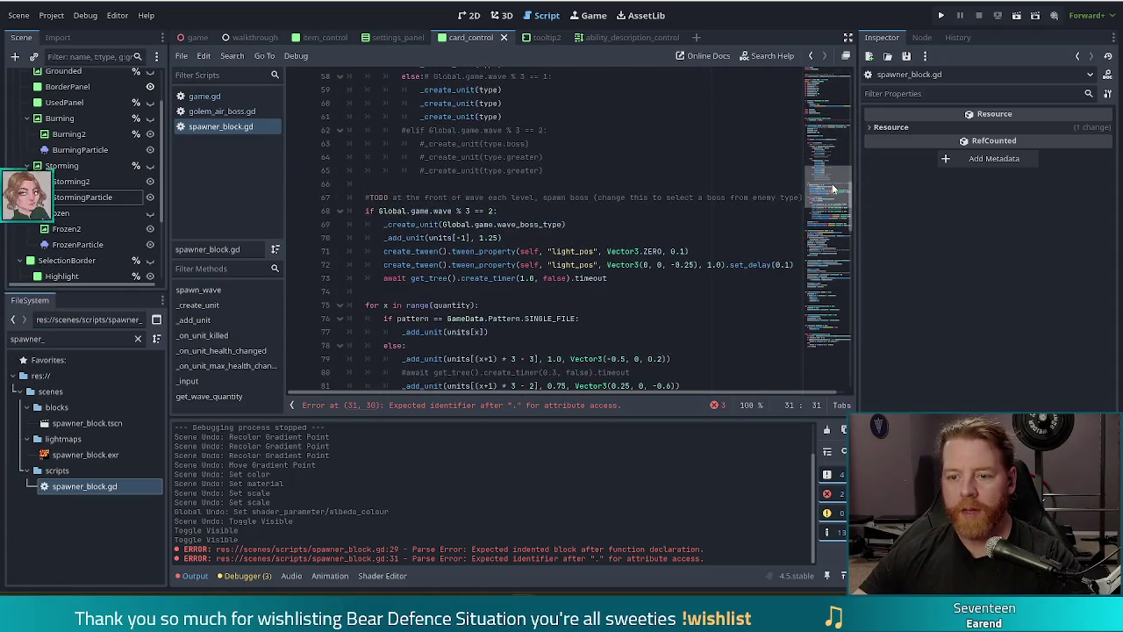
click(566, 253)
scroll(557, 247, down, 1)
scroll(557, 246, up, 1)
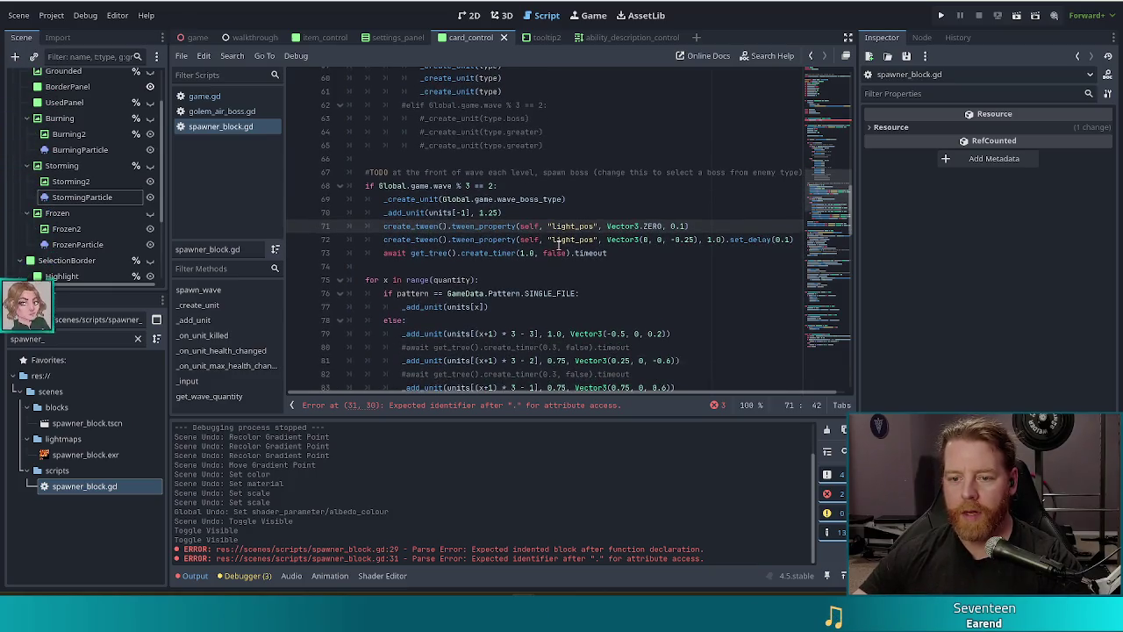
scroll(450, 293, down, 3)
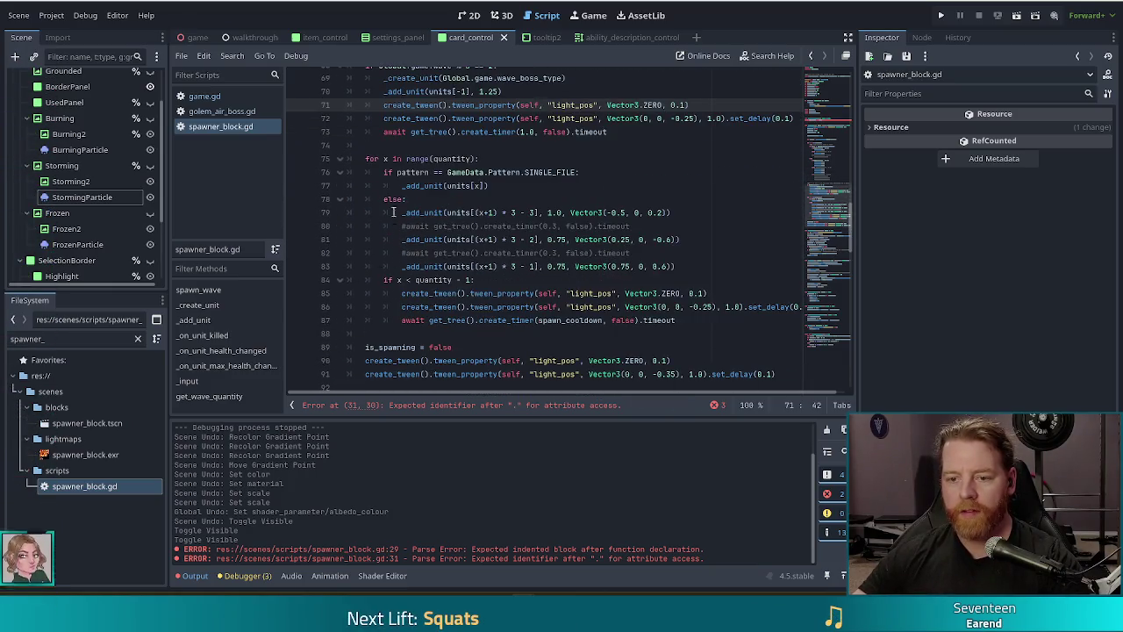
click(481, 266)
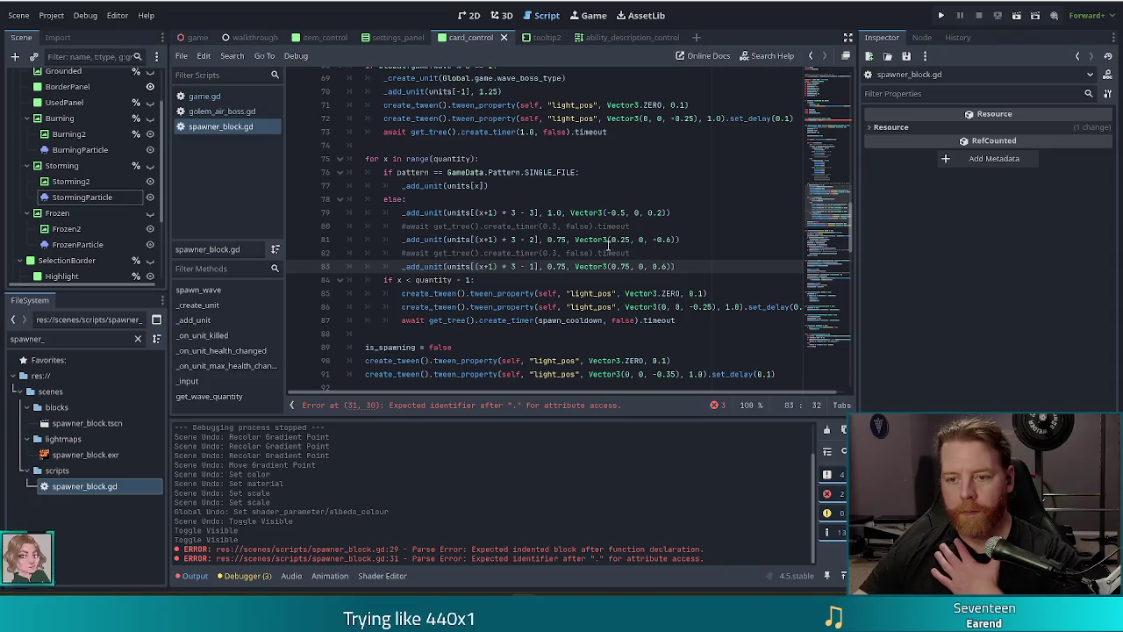
click(436, 225)
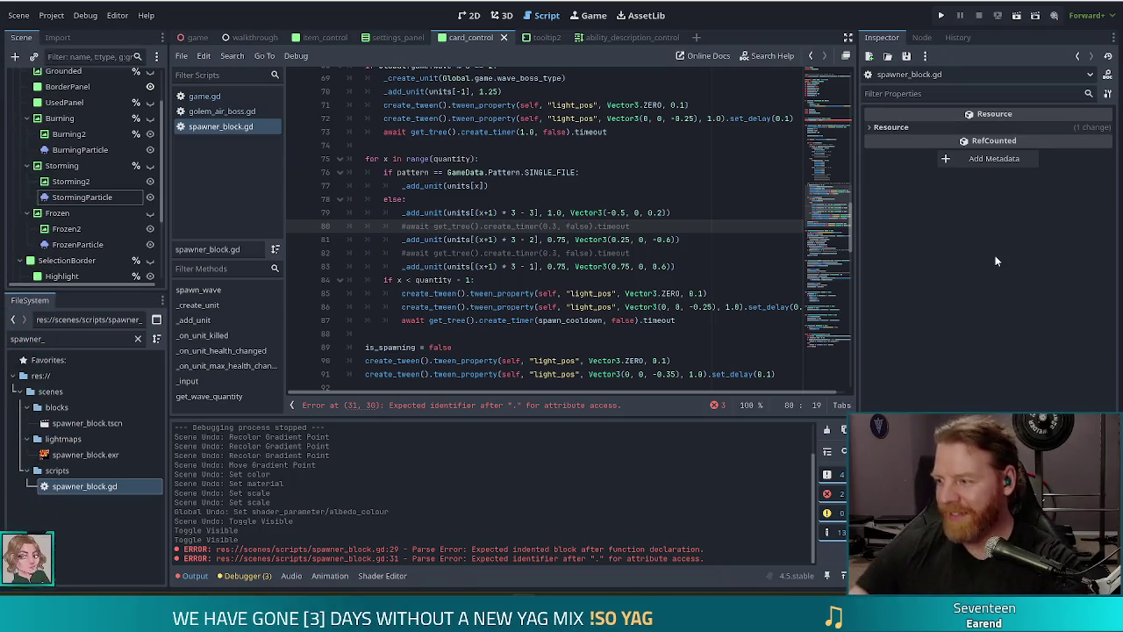
click(698, 239)
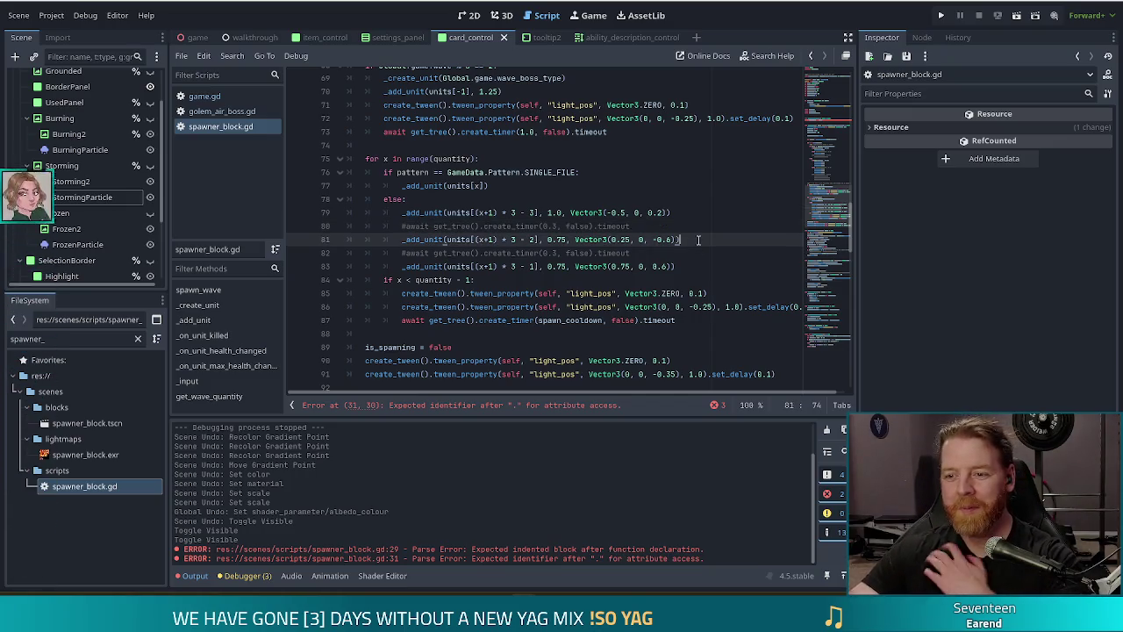
click(472, 308)
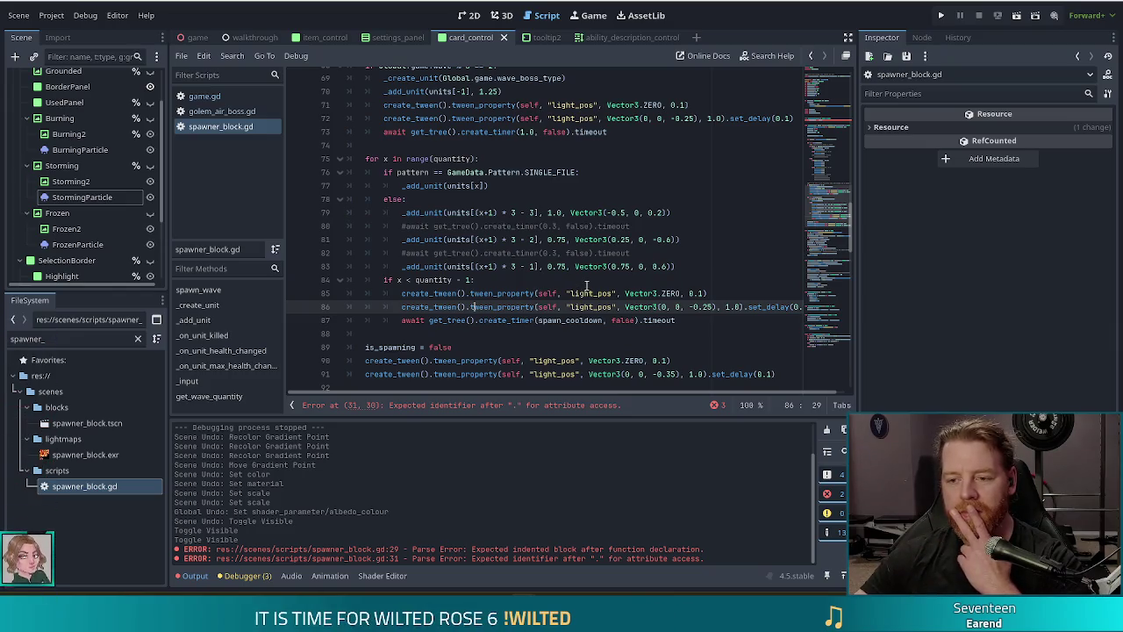
scroll(506, 340, down, 2)
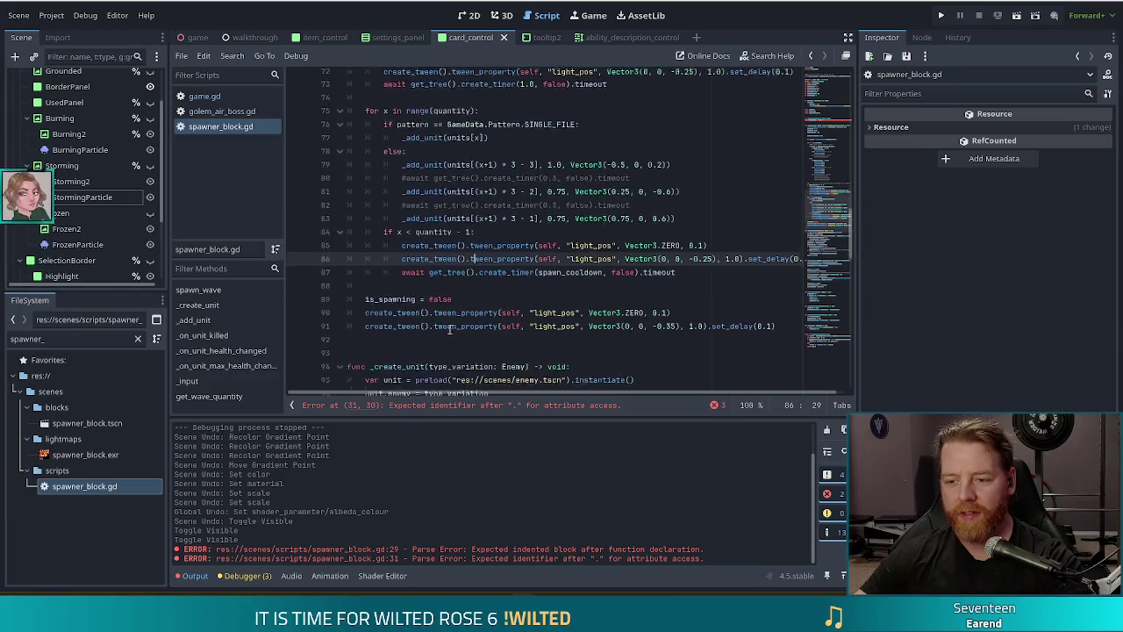
click(538, 266)
Step: Insert a blank line above is_spawning = false, undoing a stray autocomplete insertion
key(Return)
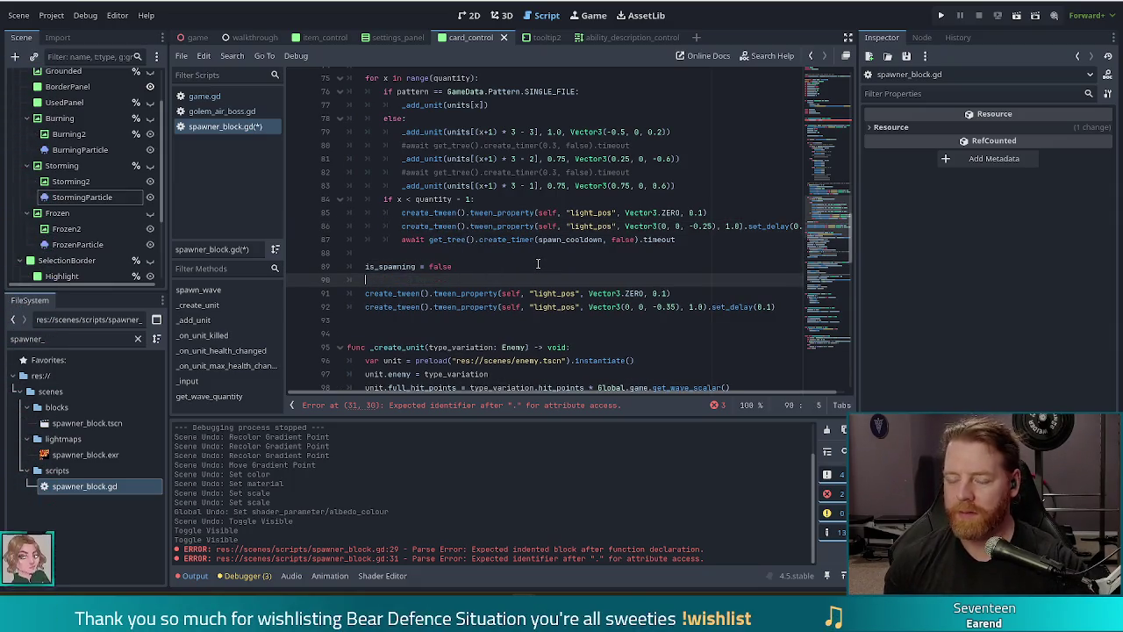
text(spa)
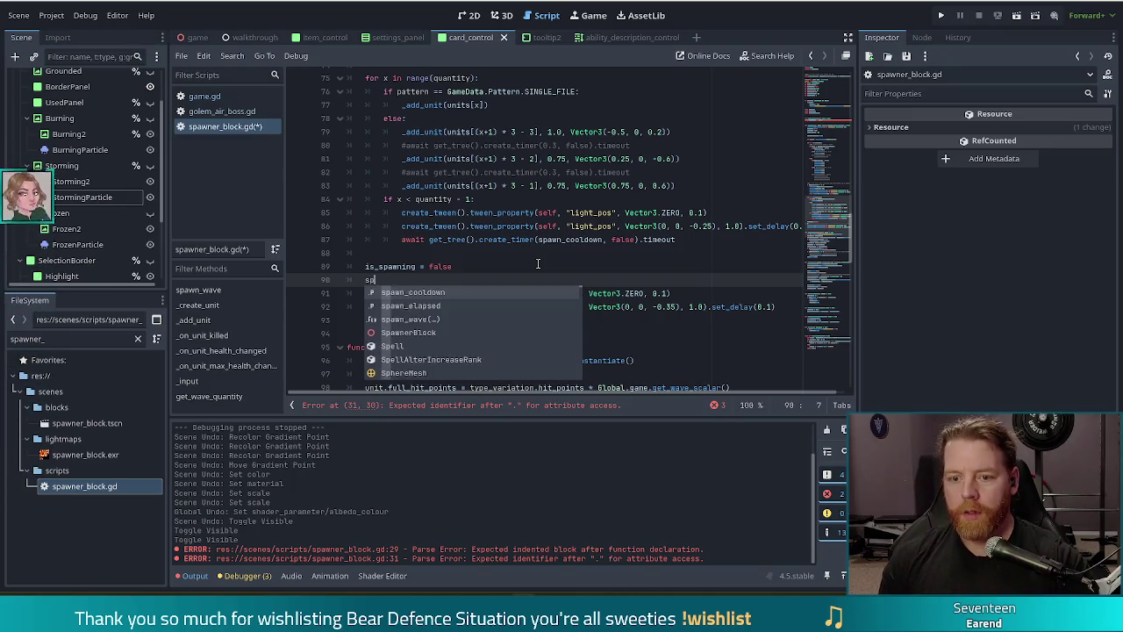
key(BackSpace)
key(BackSpace)
key(BackSpace)
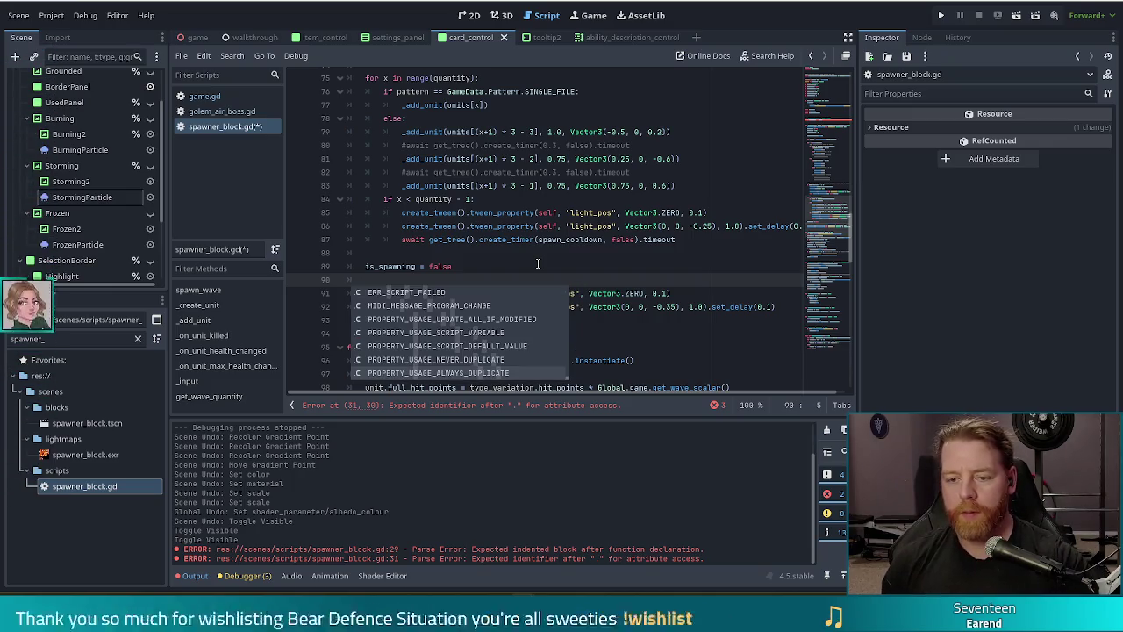
key(Return)
key(ctrl+z)
key(ctrl+shift+Return)
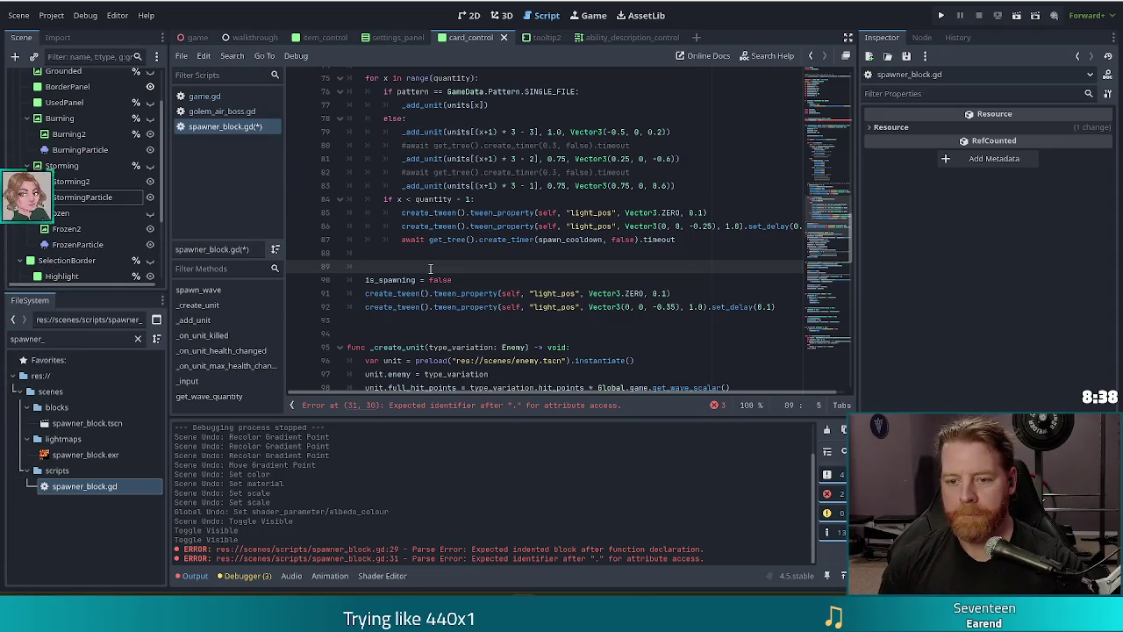
Step: Write units_spawned += units.size() above is_spawning = false, then delete that line again
text(a)
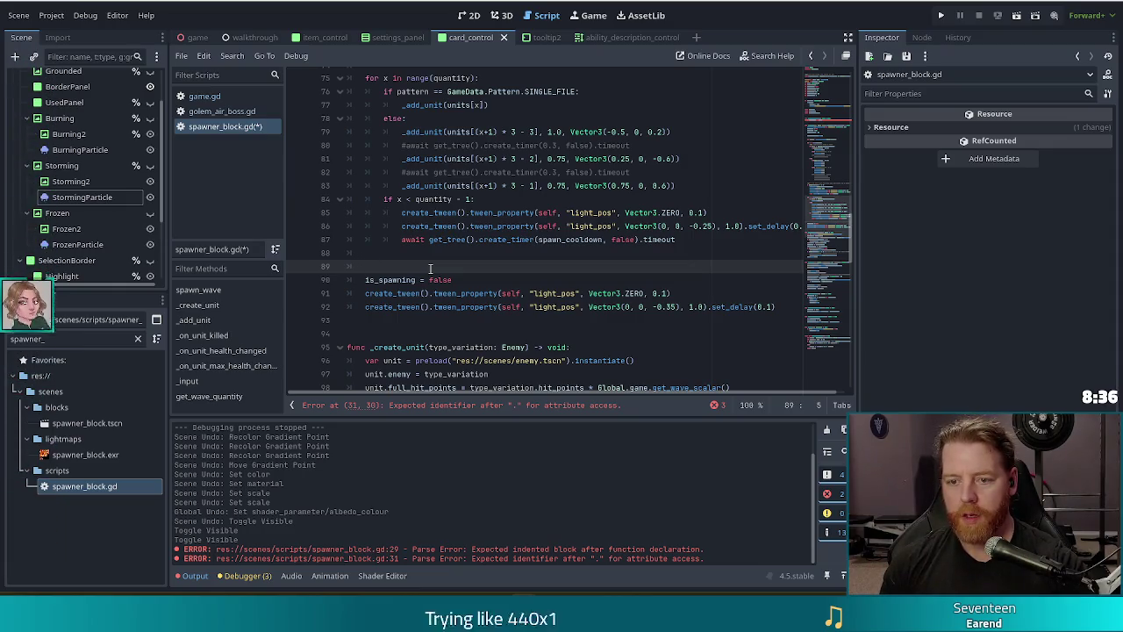
text(pwa)
key(BackSpace)
key(BackSpace)
key(BackSpace)
text(s)
key(BackSpace)
text(paw)
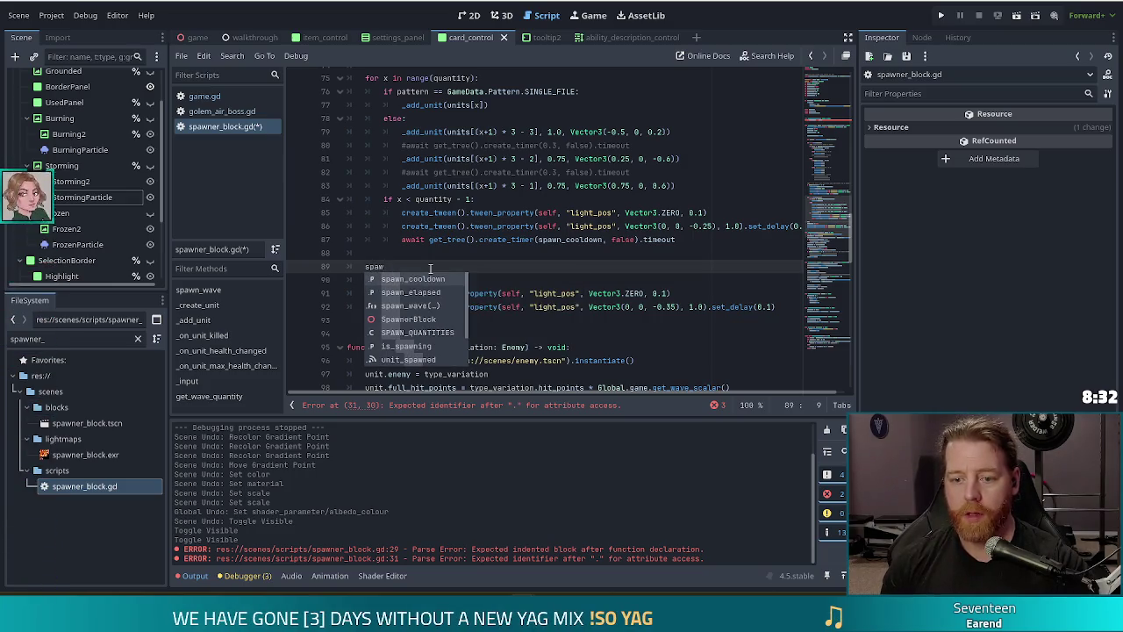
key(BackSpace)
key(BackSpace)
key(BackSpace)
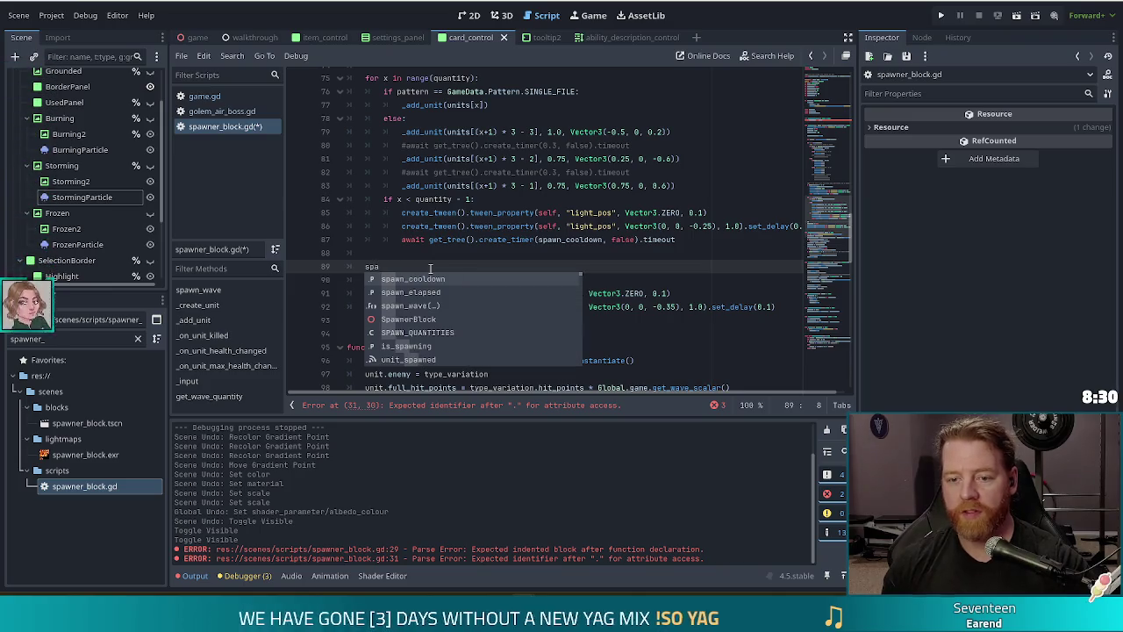
text(units)
key(Down)
key(Down)
key(Return)
text(+=)
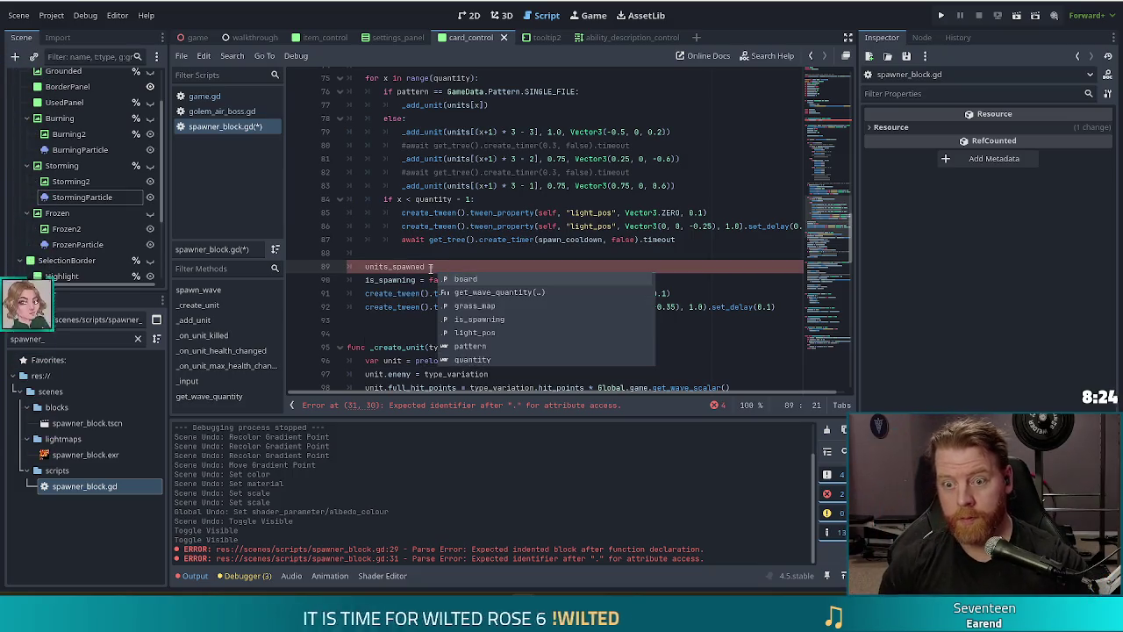
text( units.si)
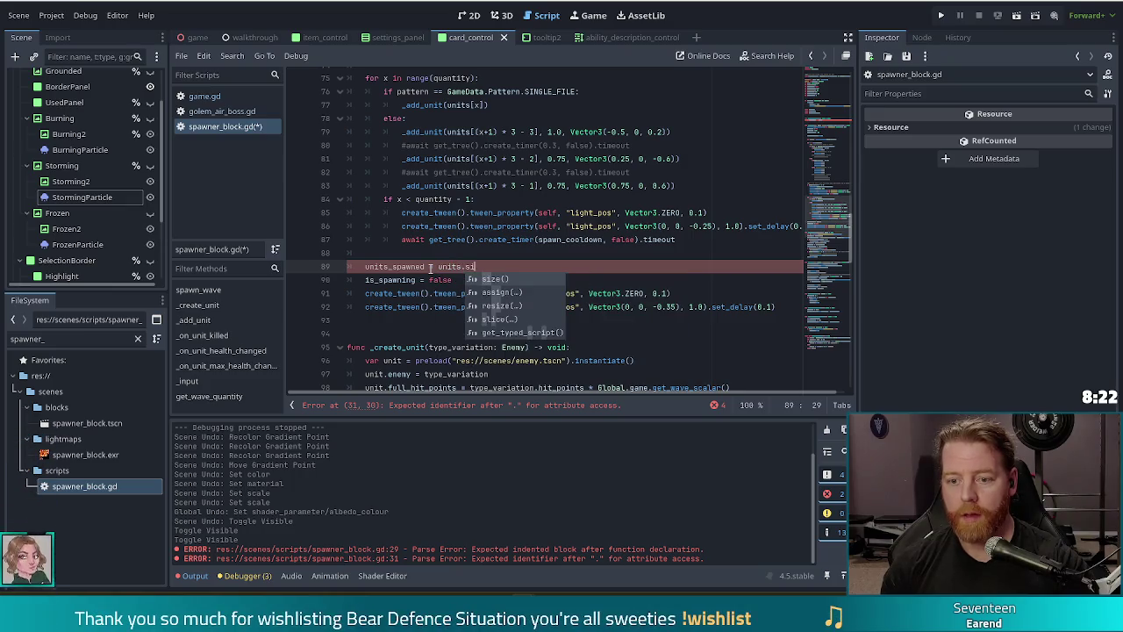
key(Return)
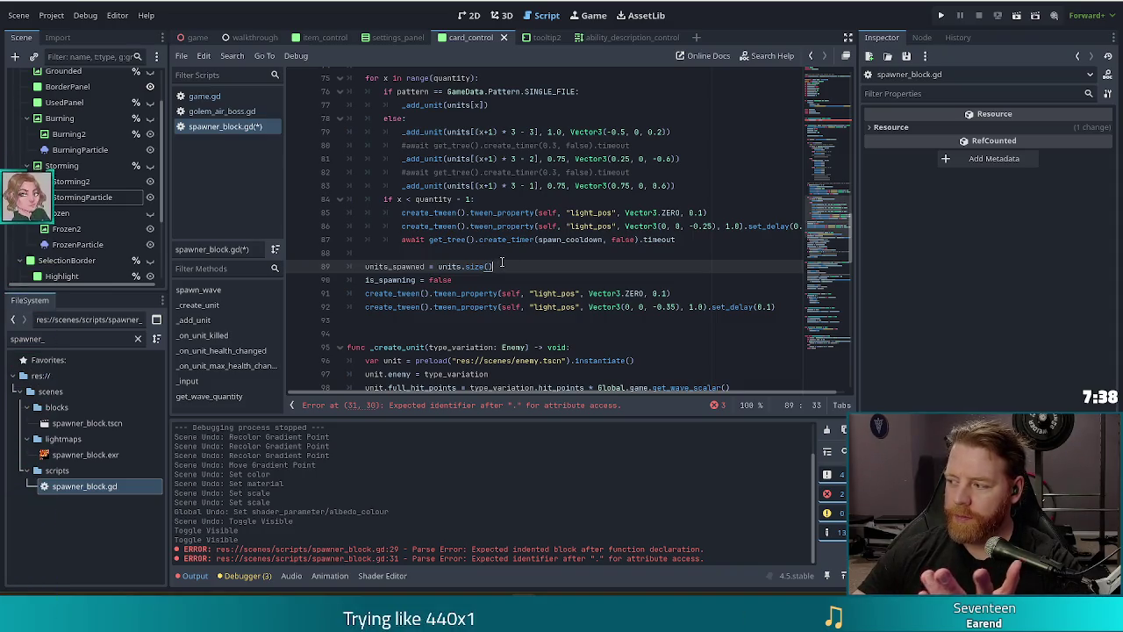
drag(493, 265, 349, 266)
key(BackSpace)
key(BackSpace)
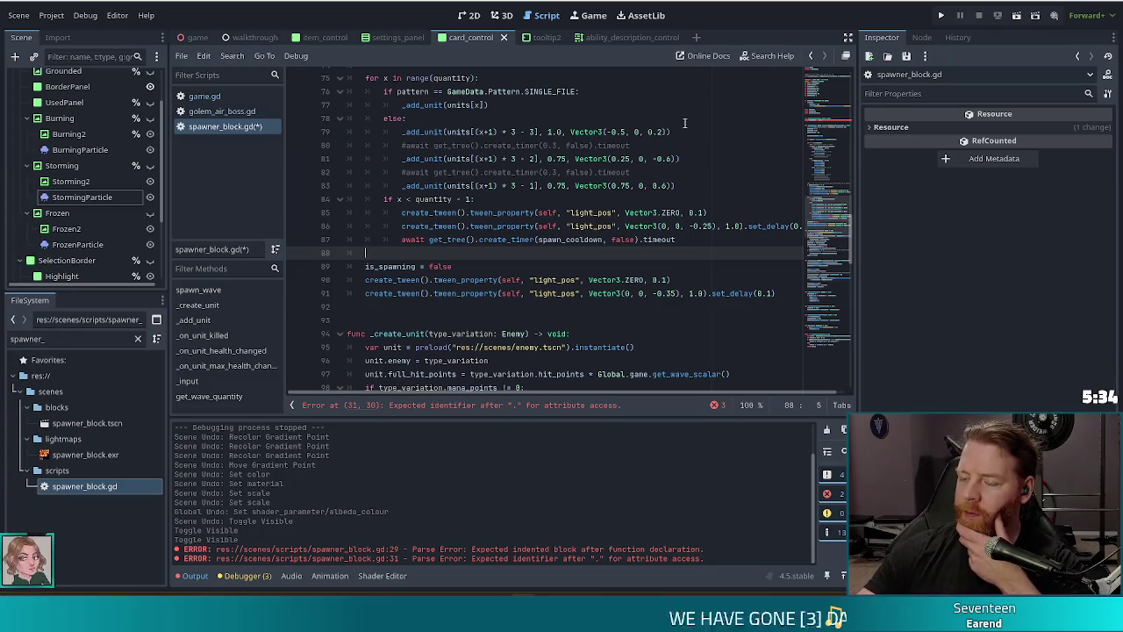
Step: Place the caret at the end of line 87, just after the spawn loop
click(689, 239)
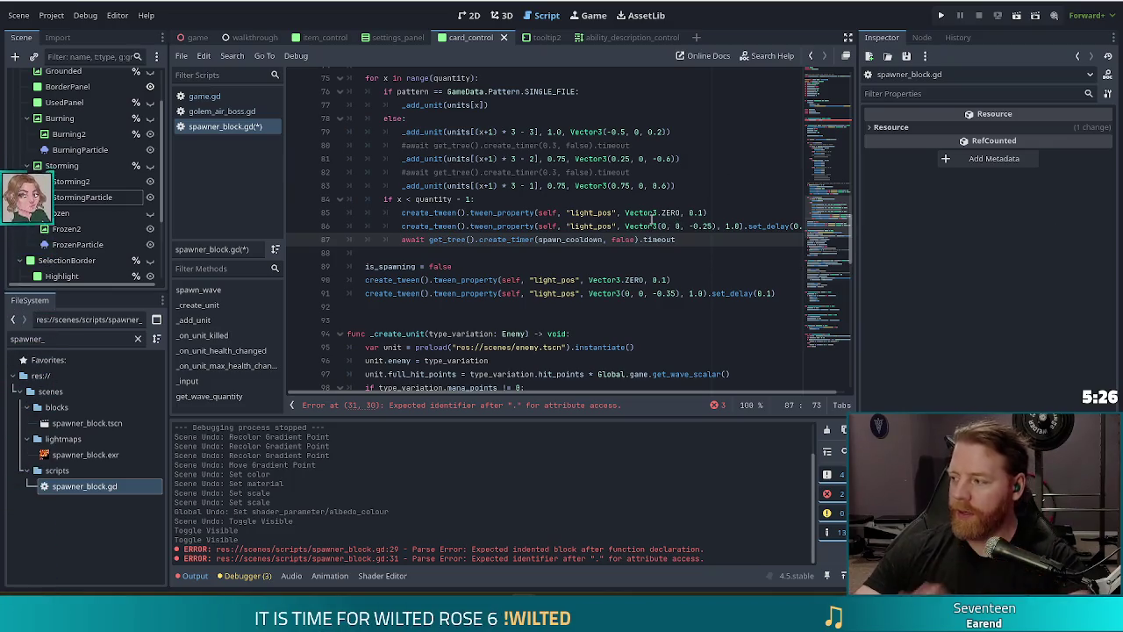
mouse_move(654, 226)
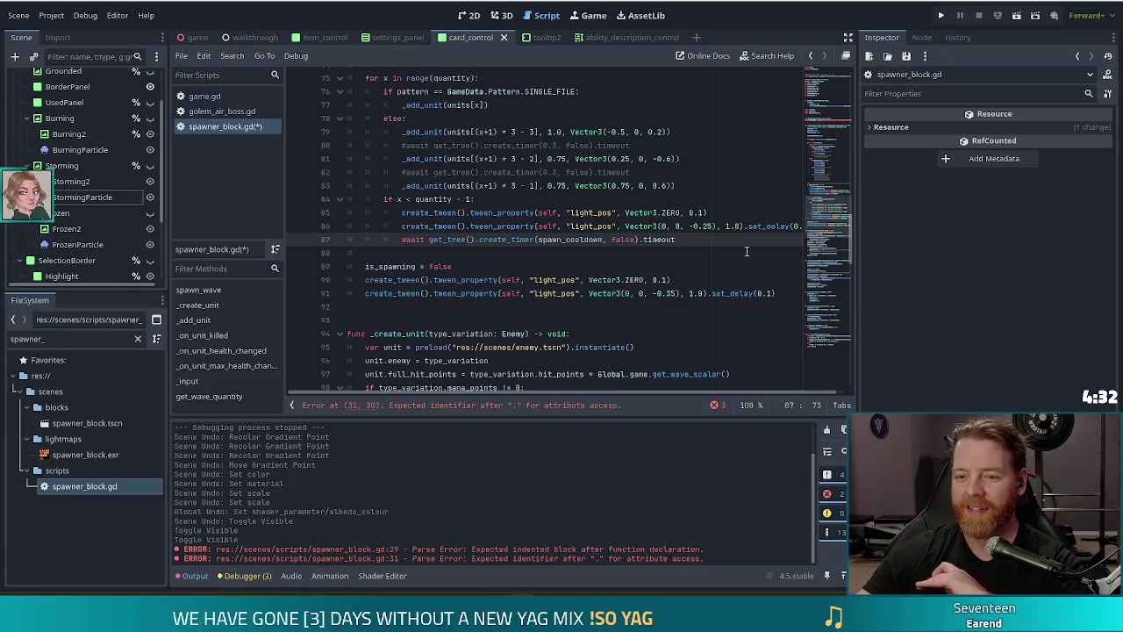
scroll(739, 223, up, 5)
Step: Add 'var units_extra: Array[Enemy3D]' directly below the units declaration
scroll(739, 224, up, 15)
click(520, 237)
click(509, 243)
scroll(527, 176, up, 3)
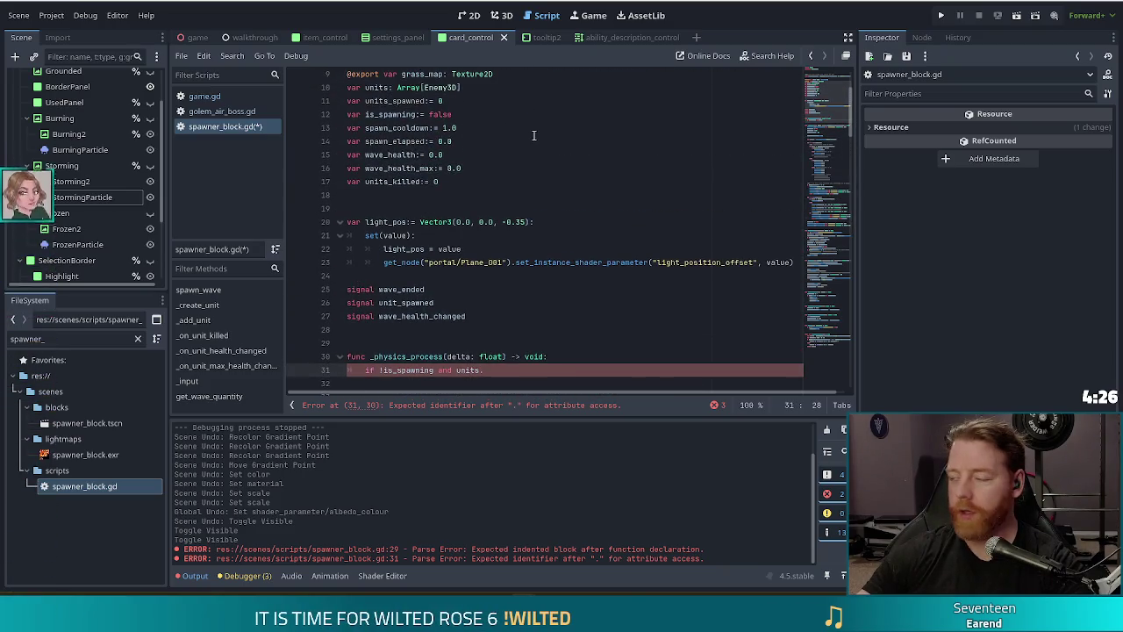
click(512, 88)
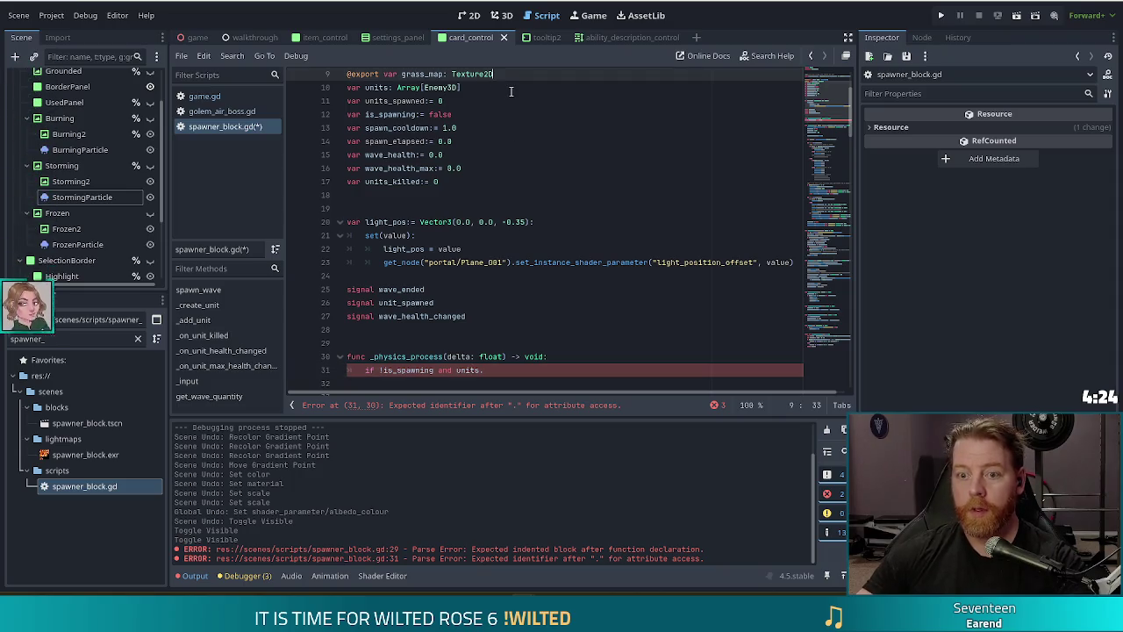
key(Return)
text(var extra)
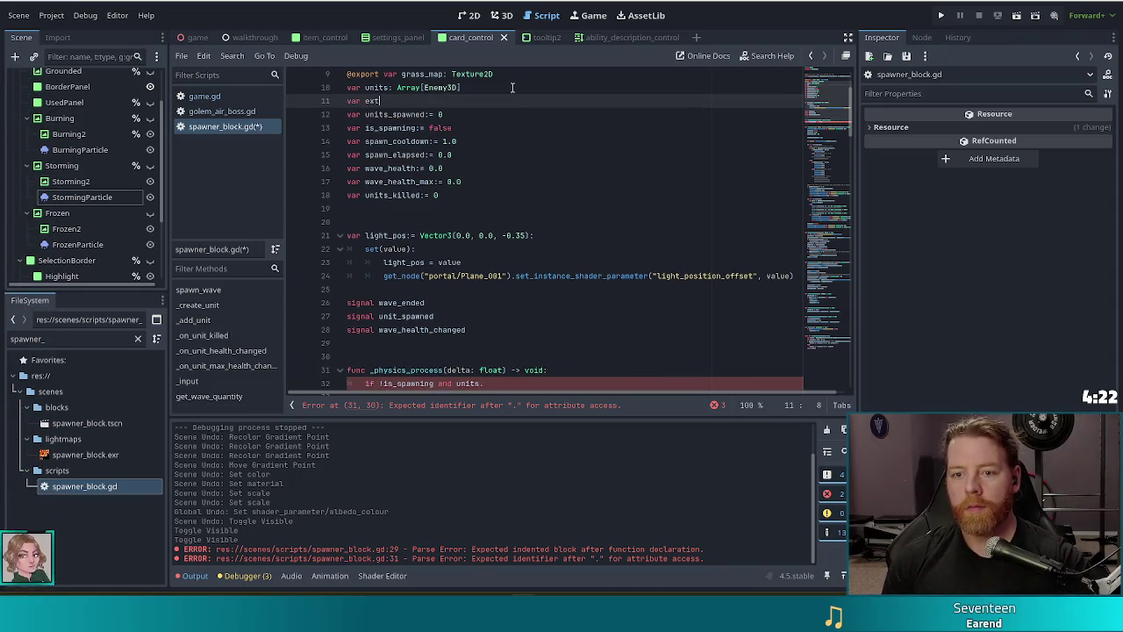
key(BackSpace)
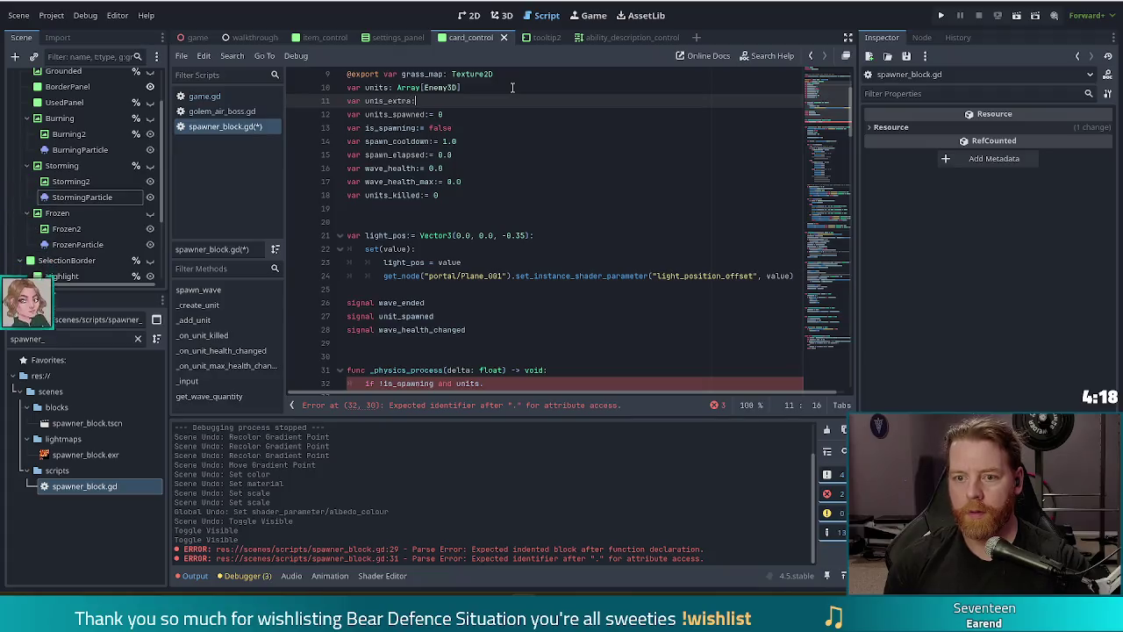
text(ray[En)
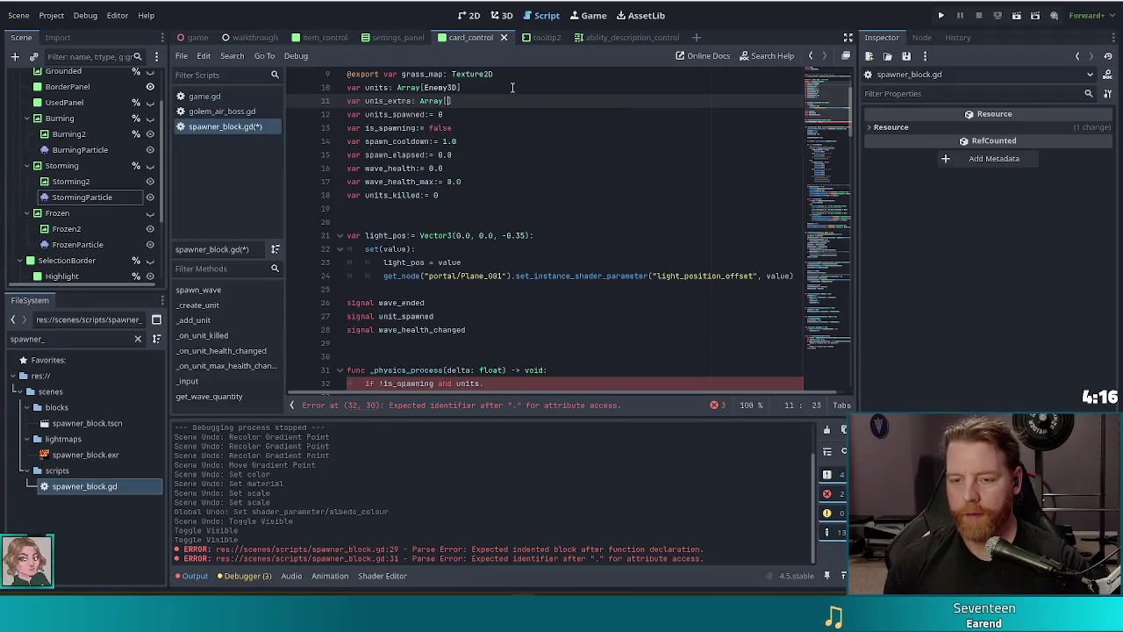
text(e)
key(Down)
key(Return)
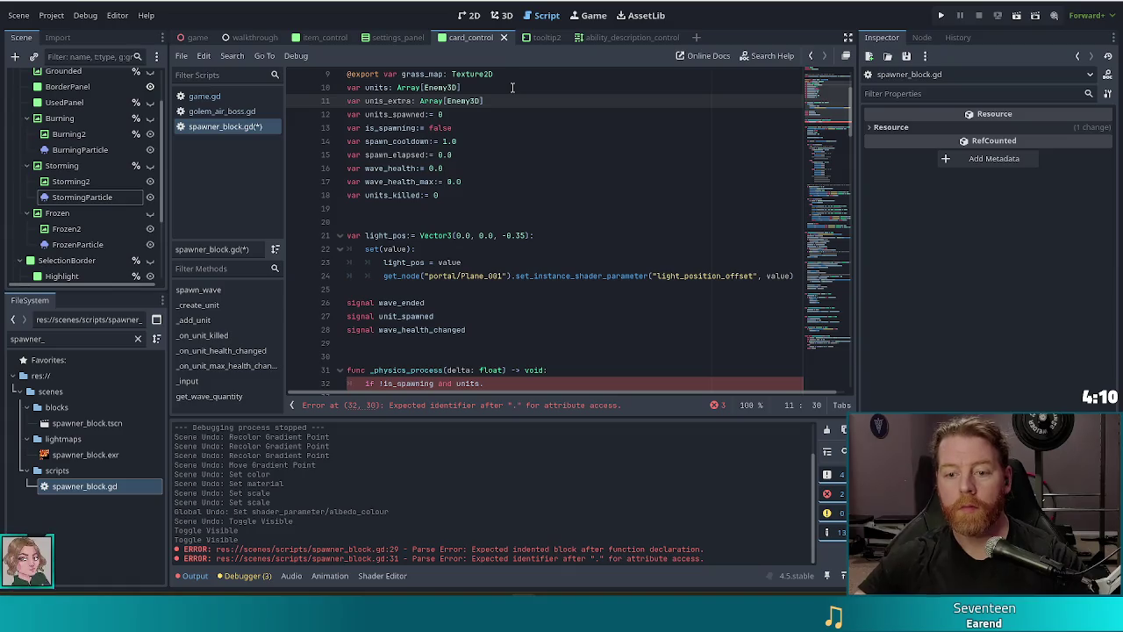
scroll(559, 321, down, 2)
click(504, 302)
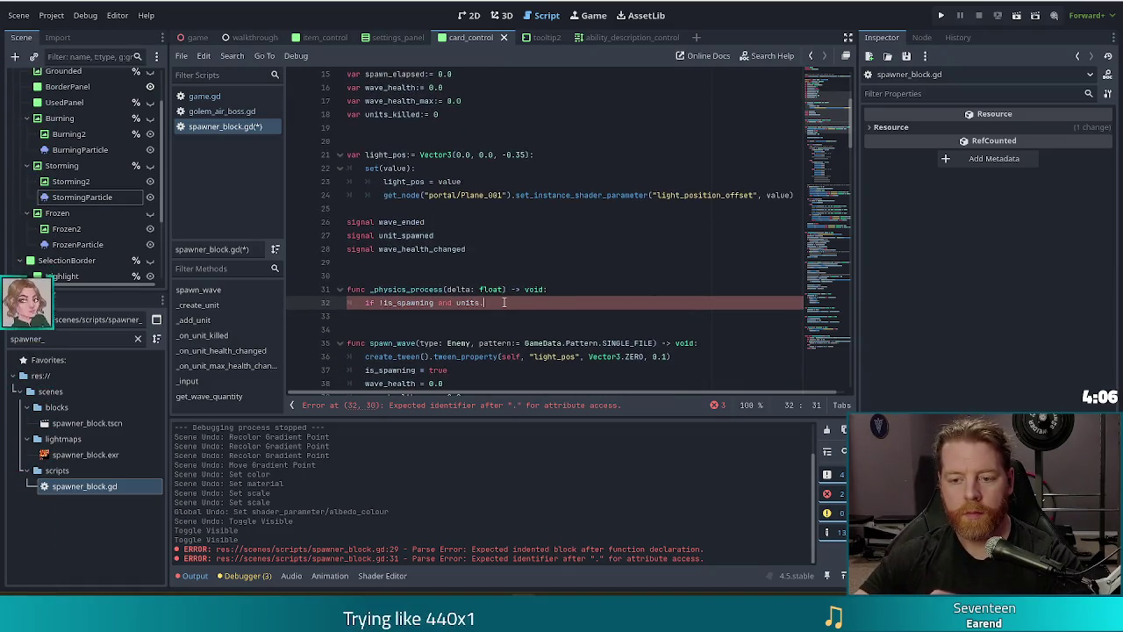
Step: Begin typing a second parameter 'extra: bo' after type_variation: Enemy in _create_unit
scroll(505, 296, down, 4)
scroll(505, 291, down, 11)
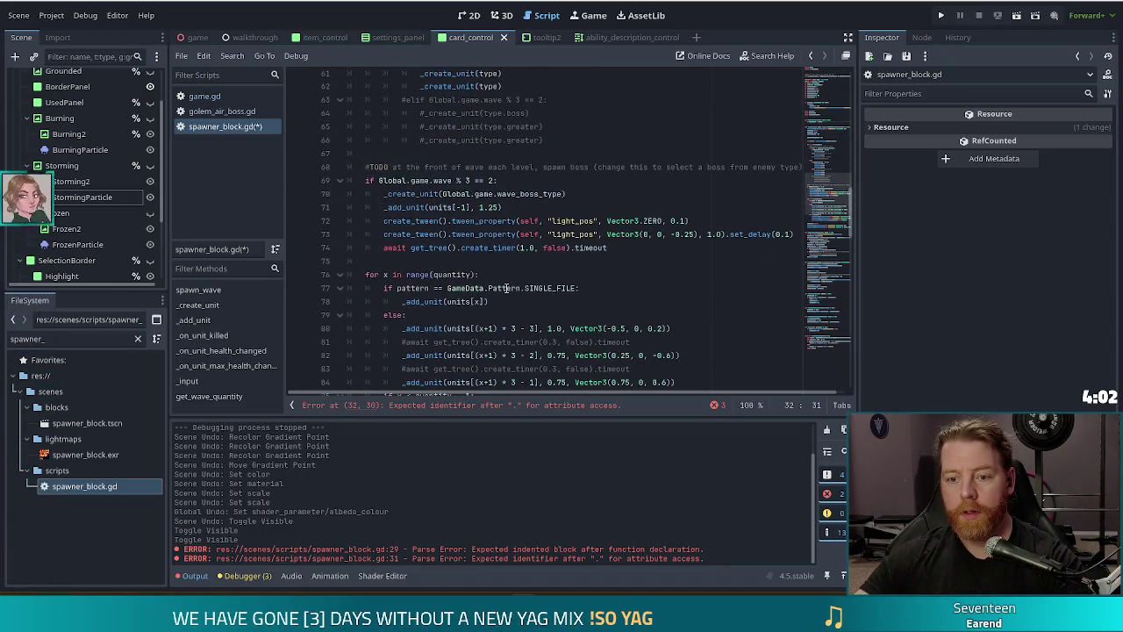
scroll(506, 288, down, 6)
click(465, 287)
scroll(527, 290, down, 3)
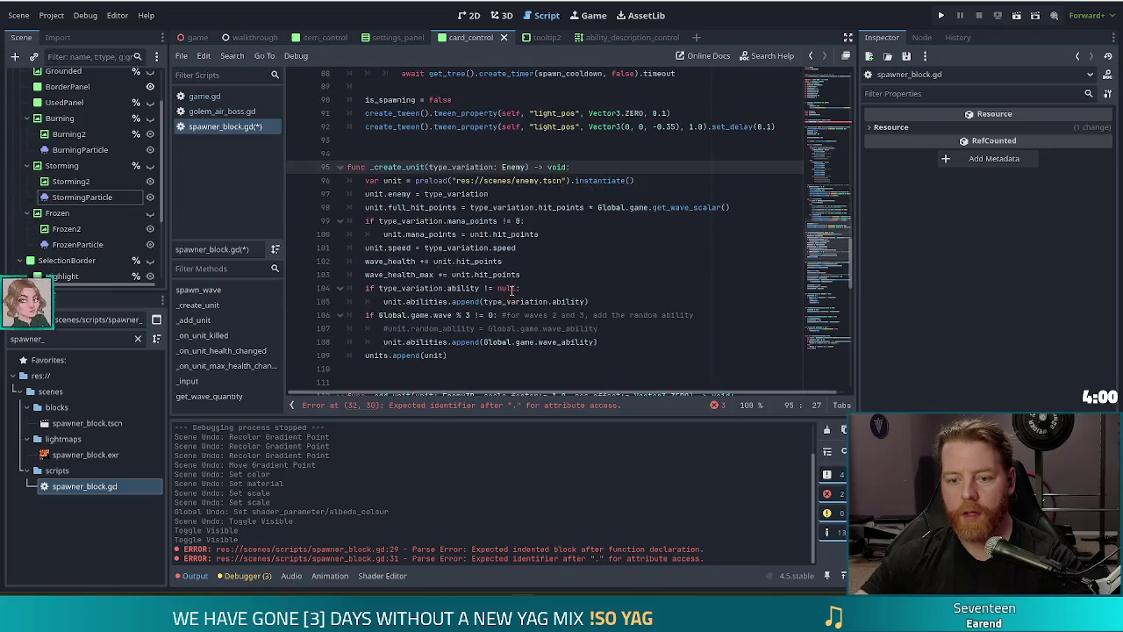
click(446, 355)
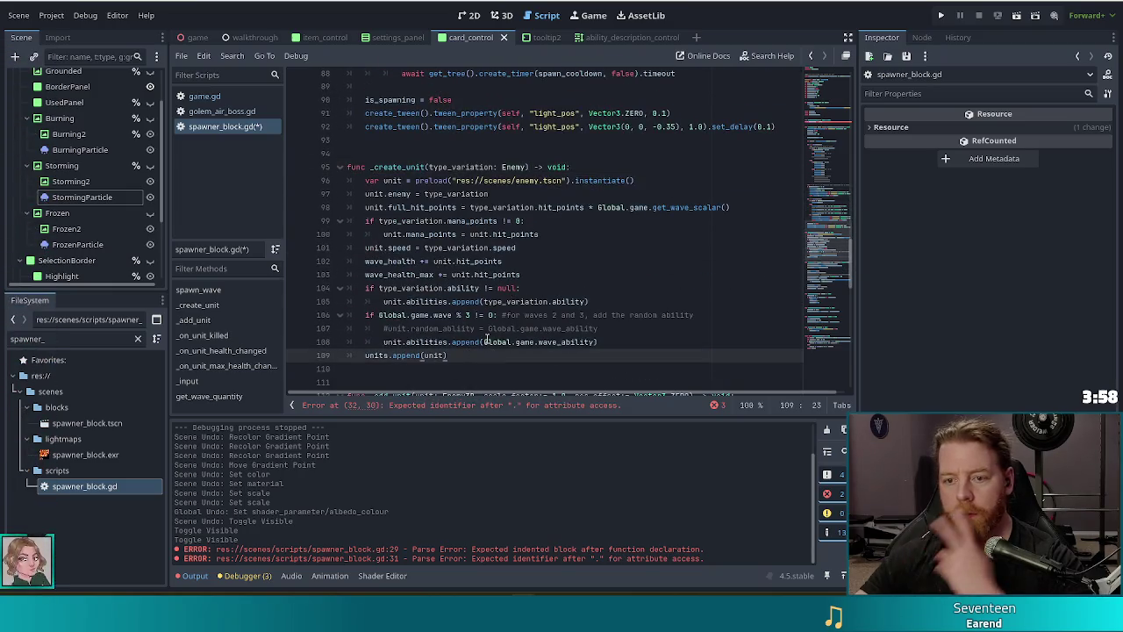
click(562, 166)
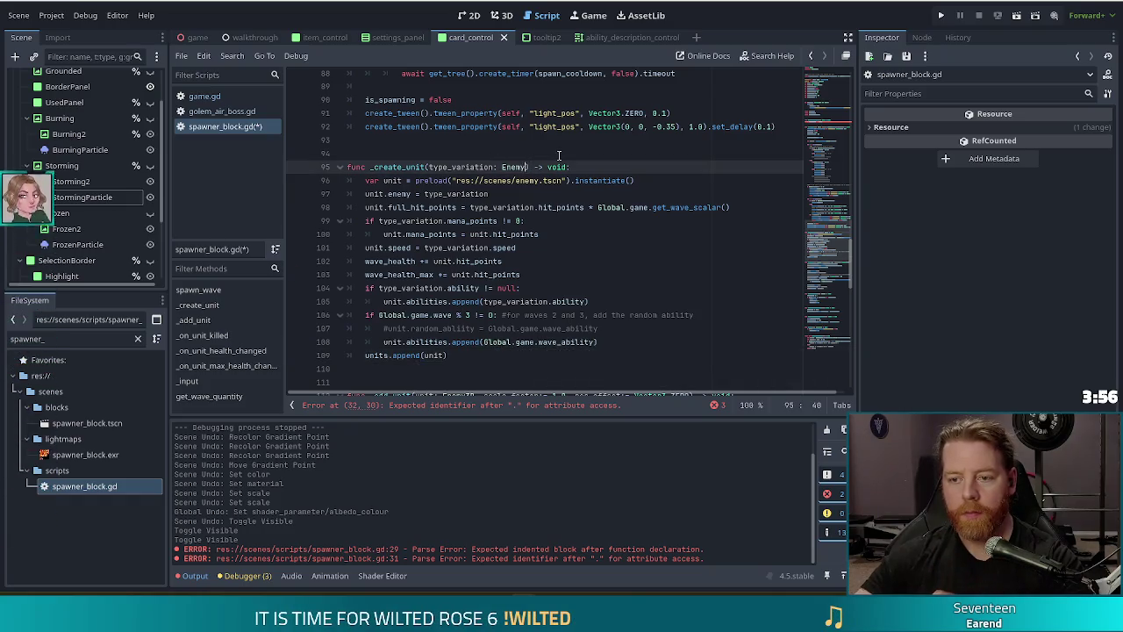
text(, extra)
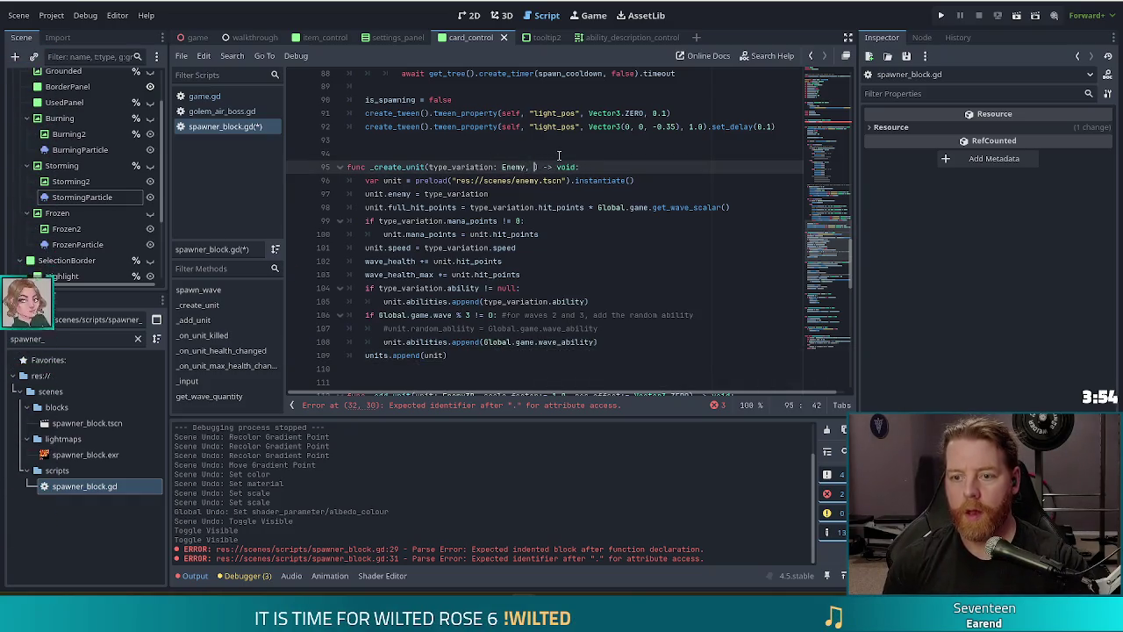
text(: bo)
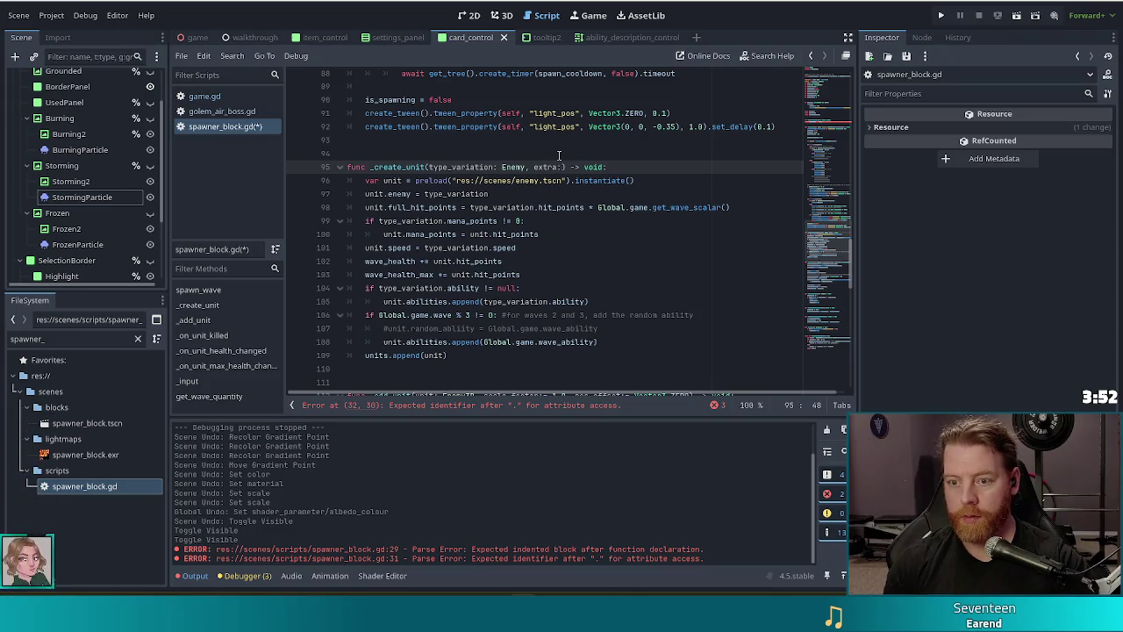
Step: Add an 'extra := false' parameter to _create_unit and begin 'if extra: units_extra.' before units.append(unit)
key(BackSpace)
key(BackSpace)
key(BackSpace)
text(= false)
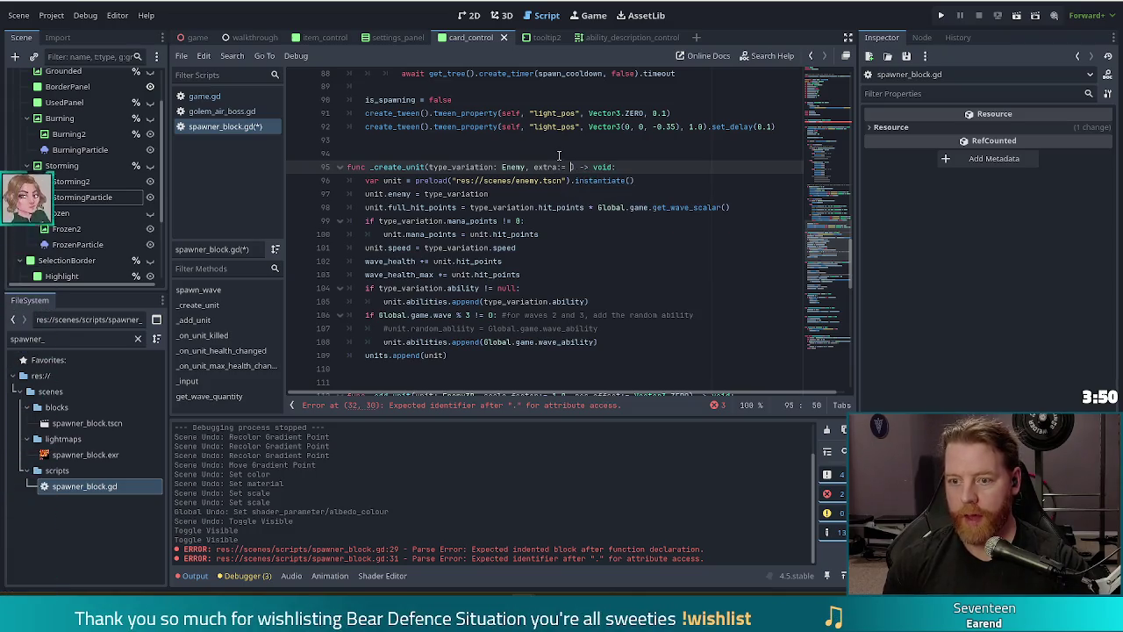
click(605, 342)
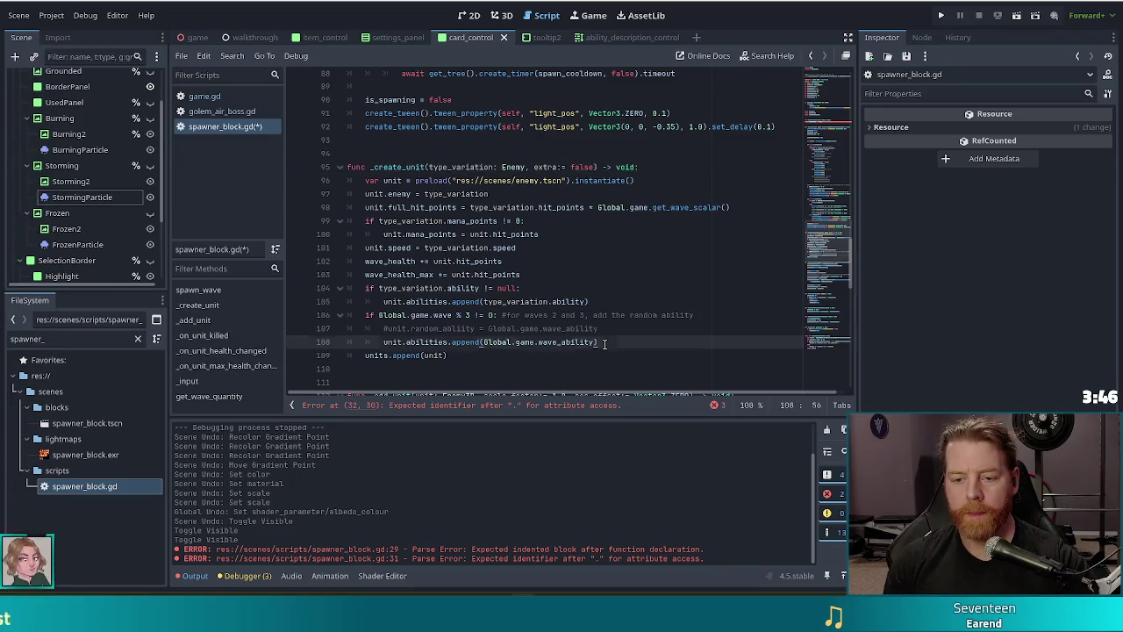
key(Return)
key(BackSpace)
text(if)
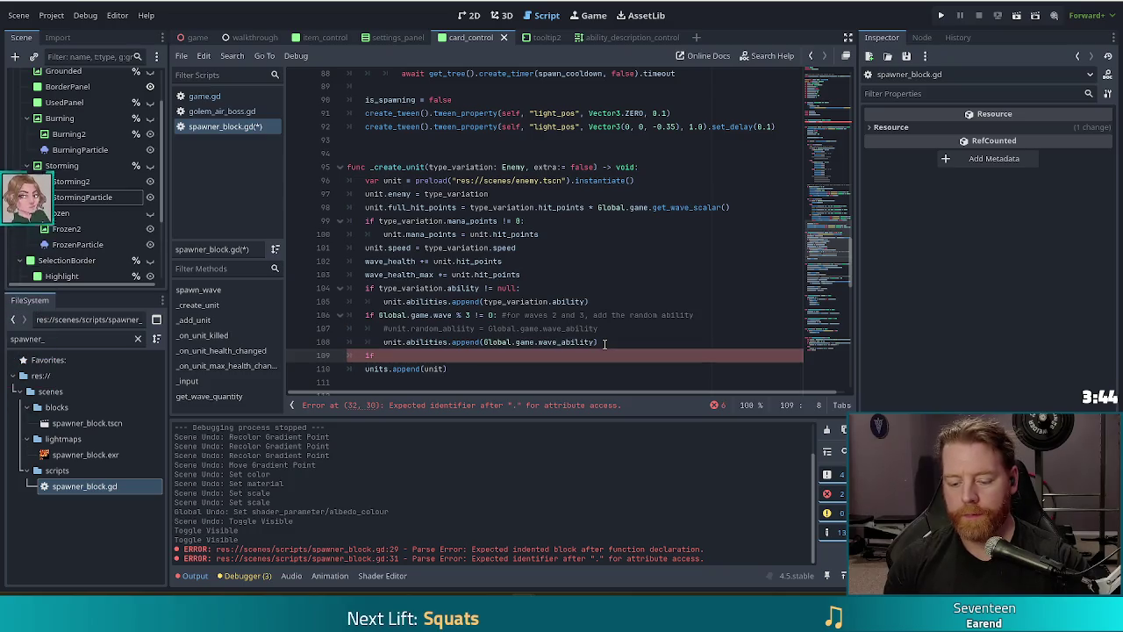
text(extra:)
key(Return)
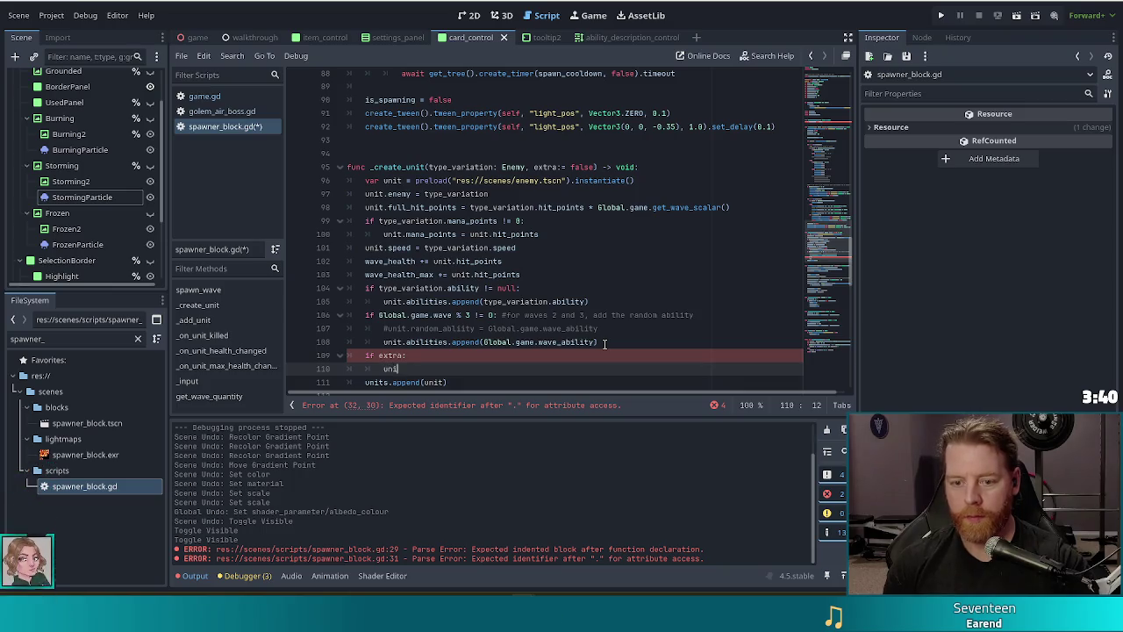
text(units_extra)
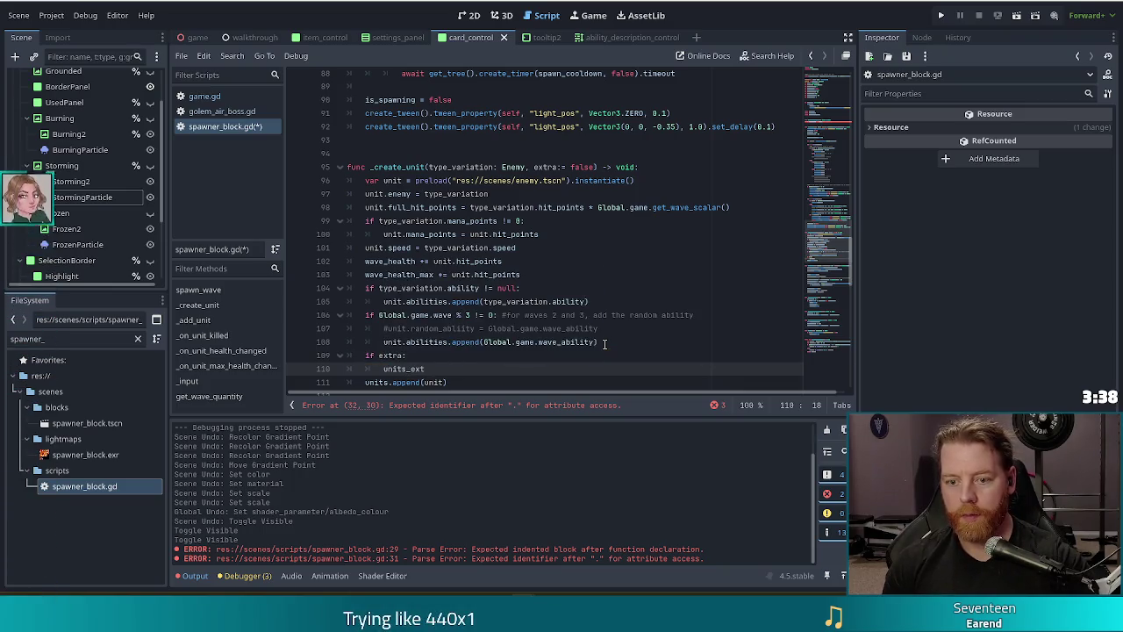
text(()
key(BackSpace)
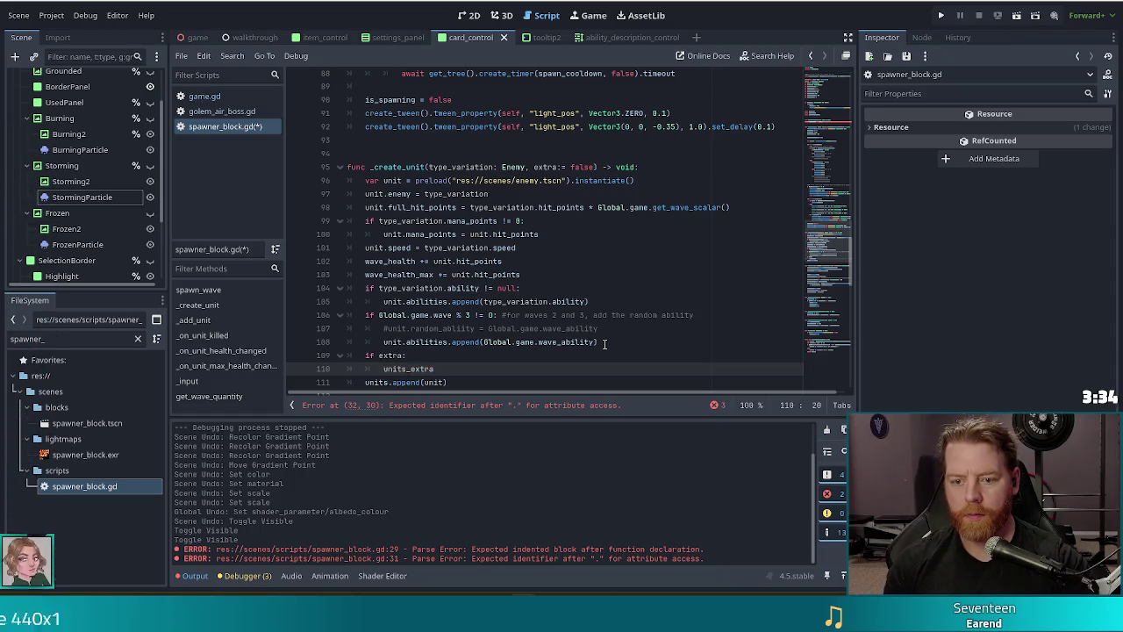
text(.)
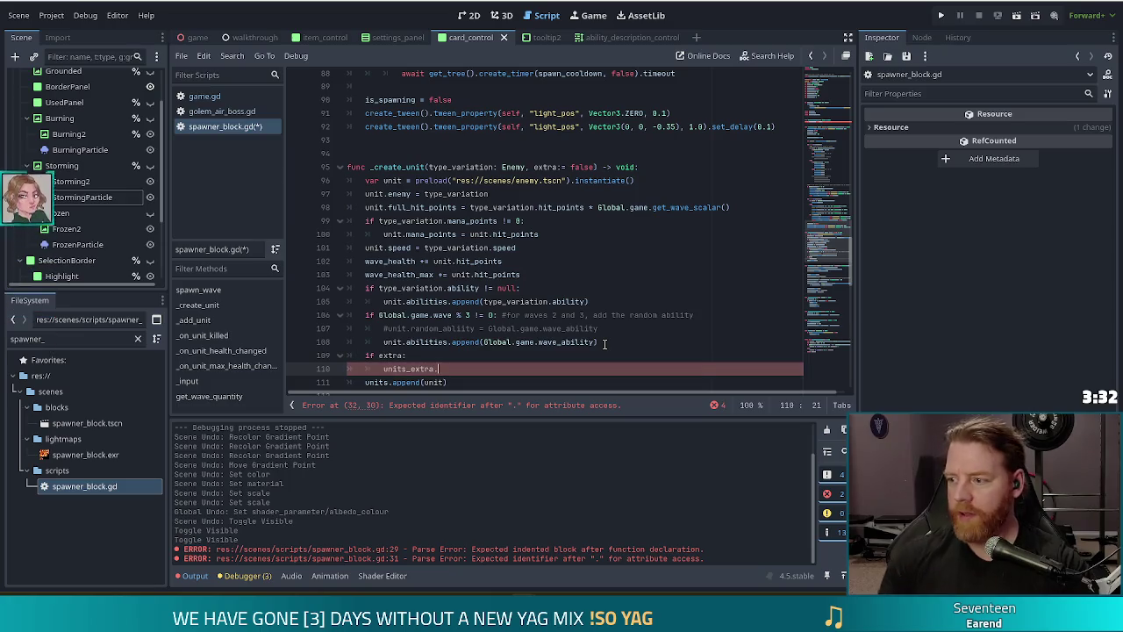
scroll(572, 290, down, 2)
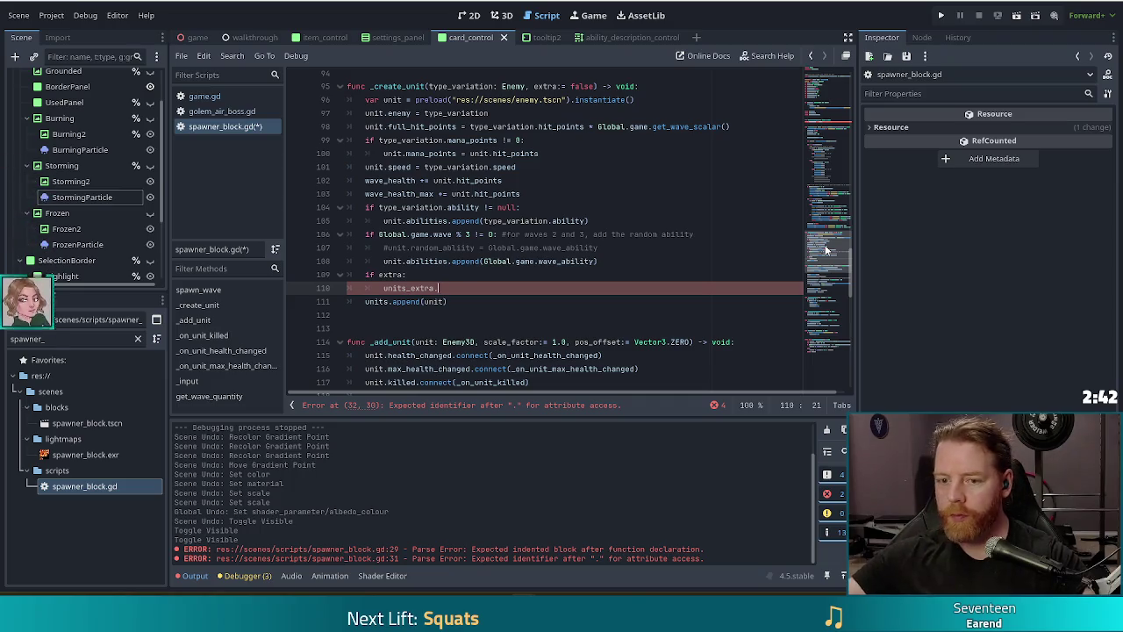
Step: Replace the unfinished if on line 32 of _physics_process with 'pass' and save spawner_block.gd
click(834, 129)
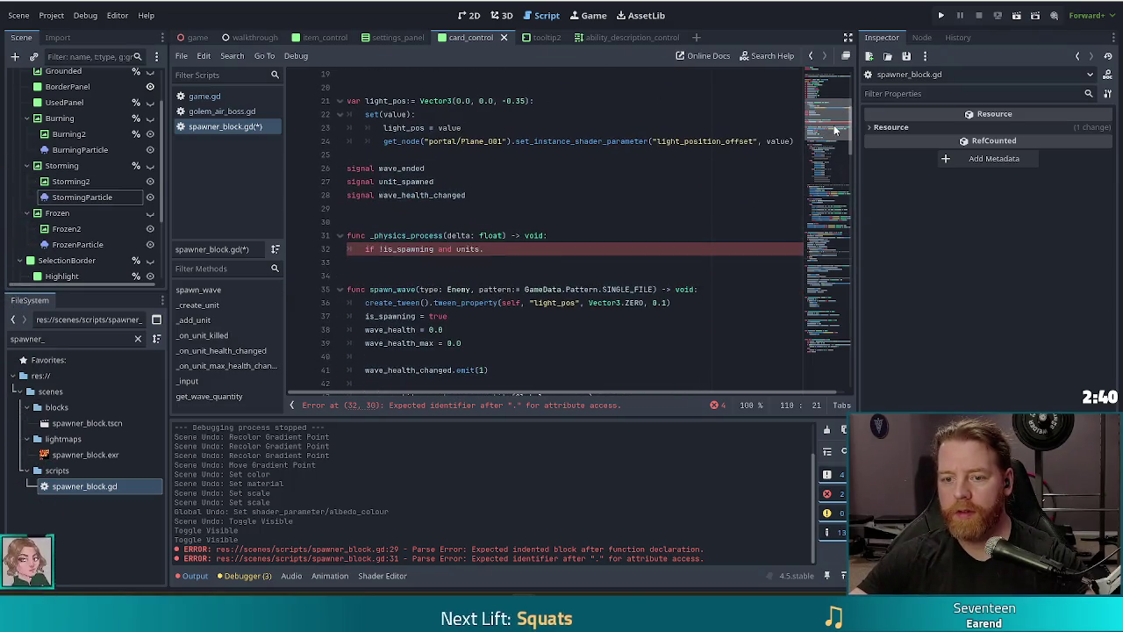
click(526, 249)
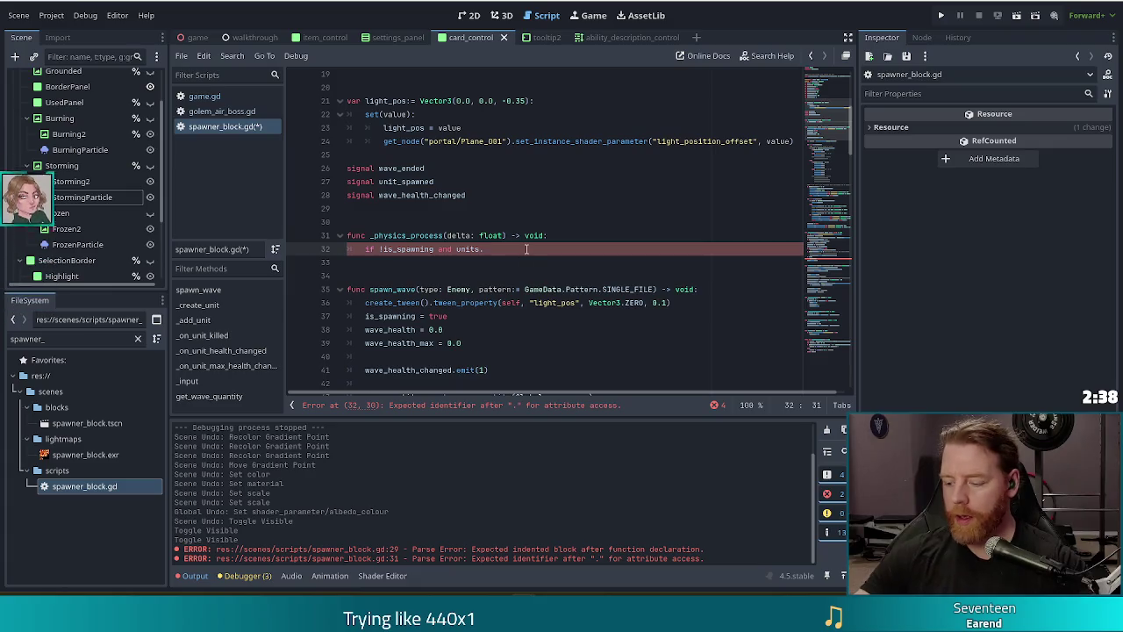
key(shift+Home)
text(pass)
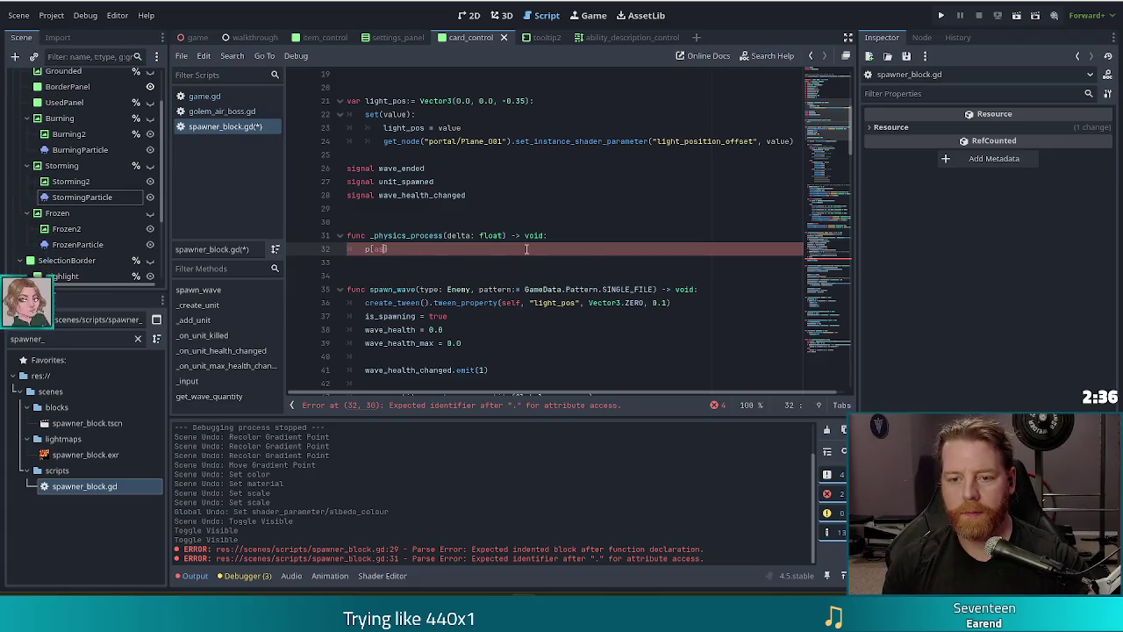
key(ctrl+s)
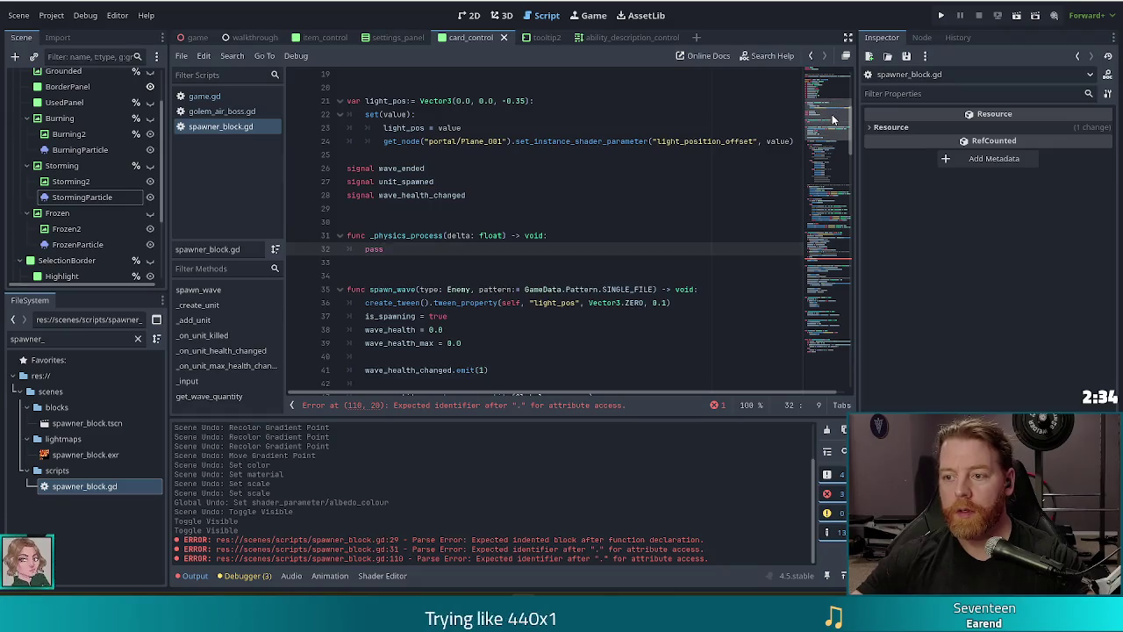
Step: Complete the extra branch on line 110 to 'units_extra.append()' via autocomplete
click(832, 82)
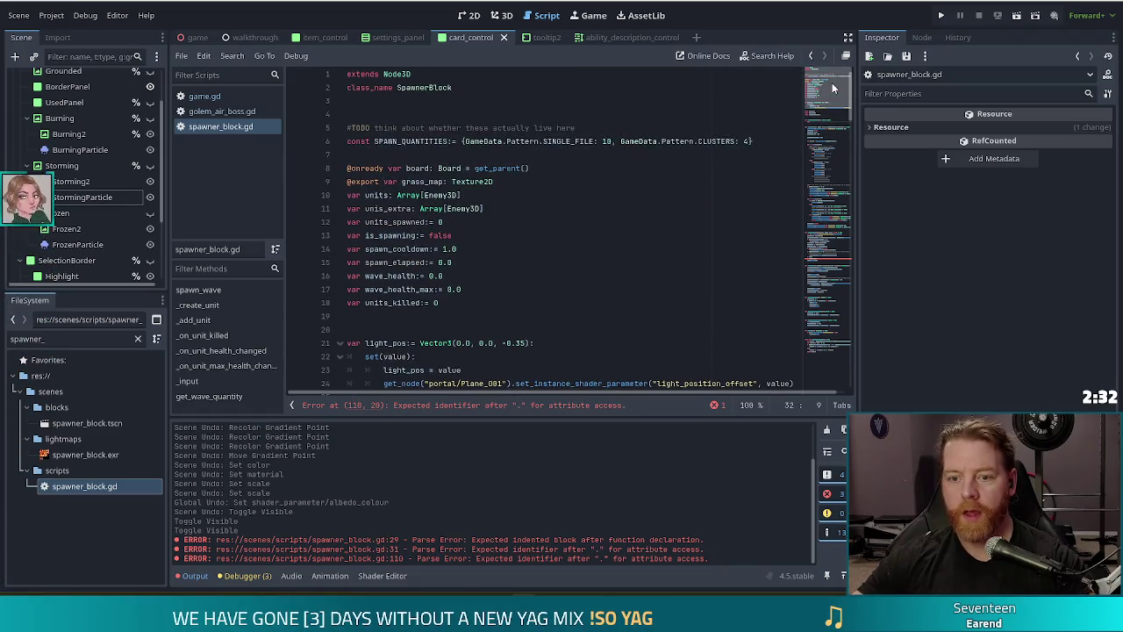
click(377, 208)
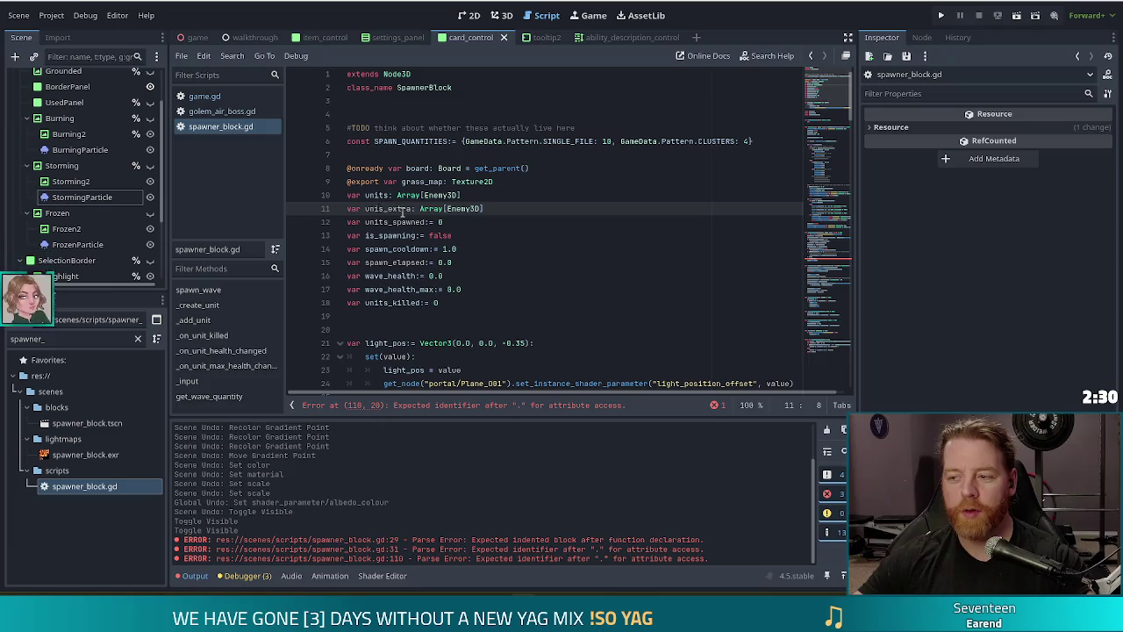
text(t)
click(816, 264)
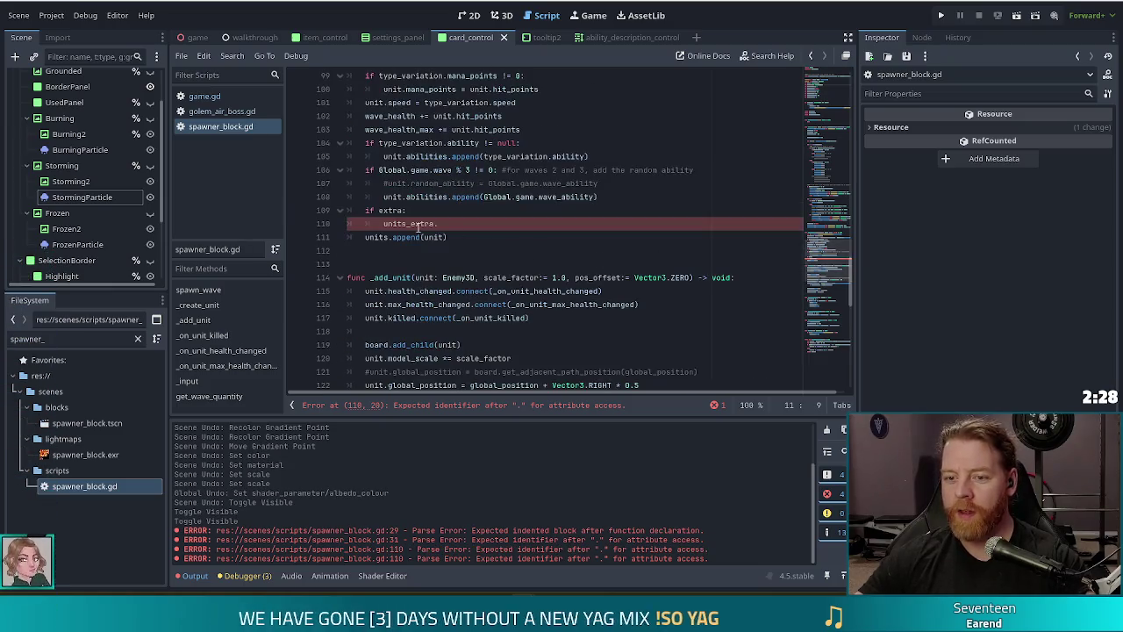
click(472, 222)
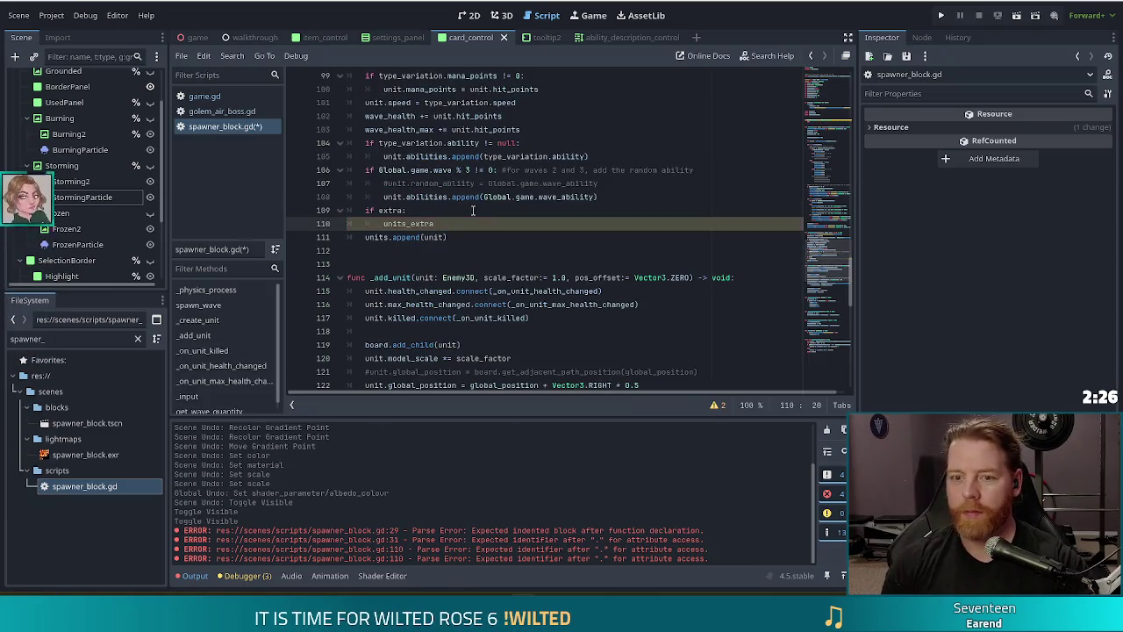
text(.app)
key(Return)
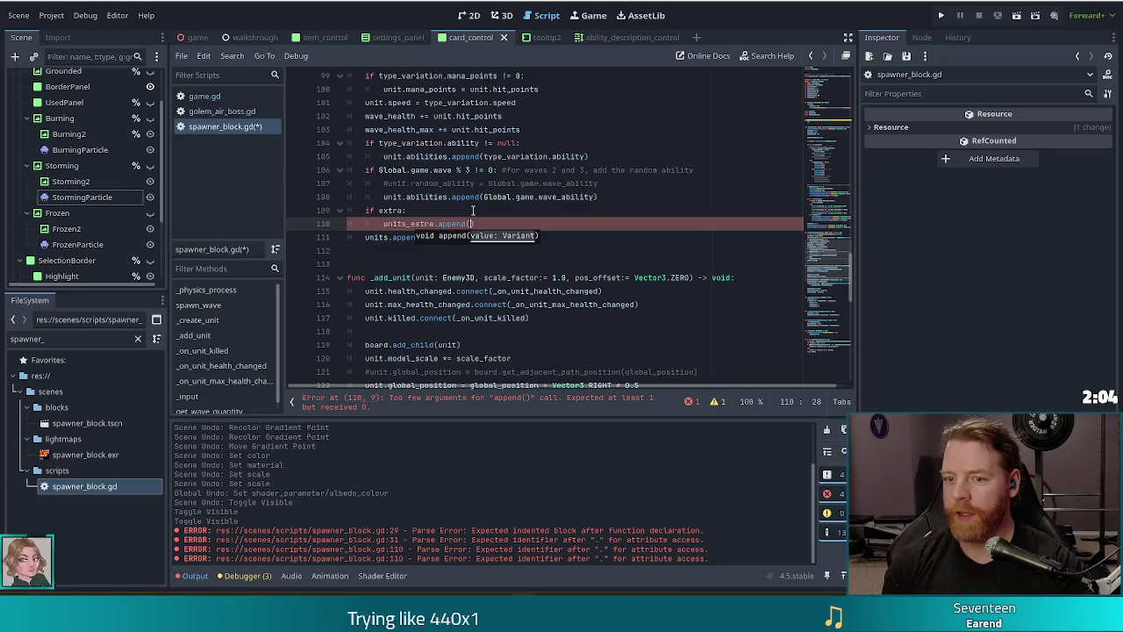
Step: Finish units_extra.append(unit), move units.append(unit) under a new else: branch, and save
text(unit)
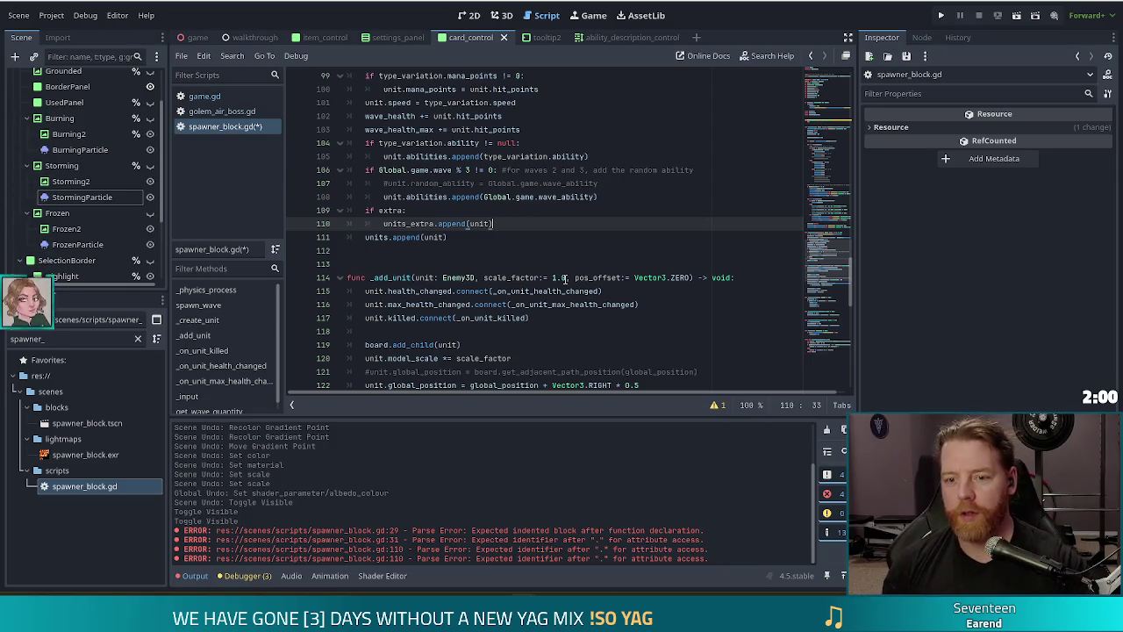
key(Return)
text(e)
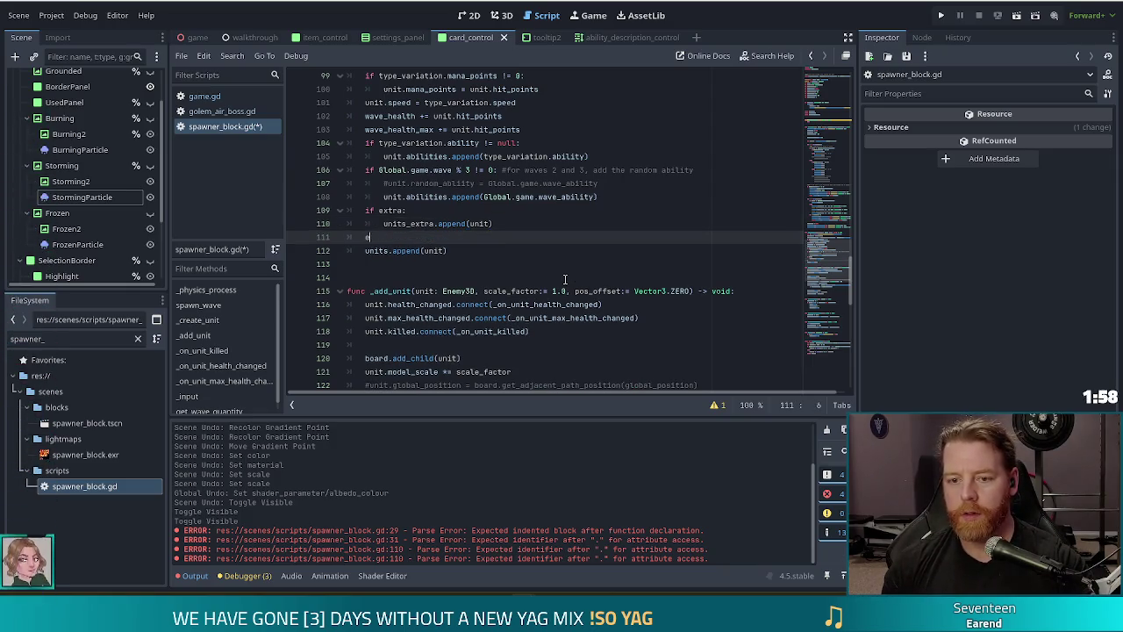
text(lse:)
key(Down)
key(Home)
key(Tab)
key(ctrl+s)
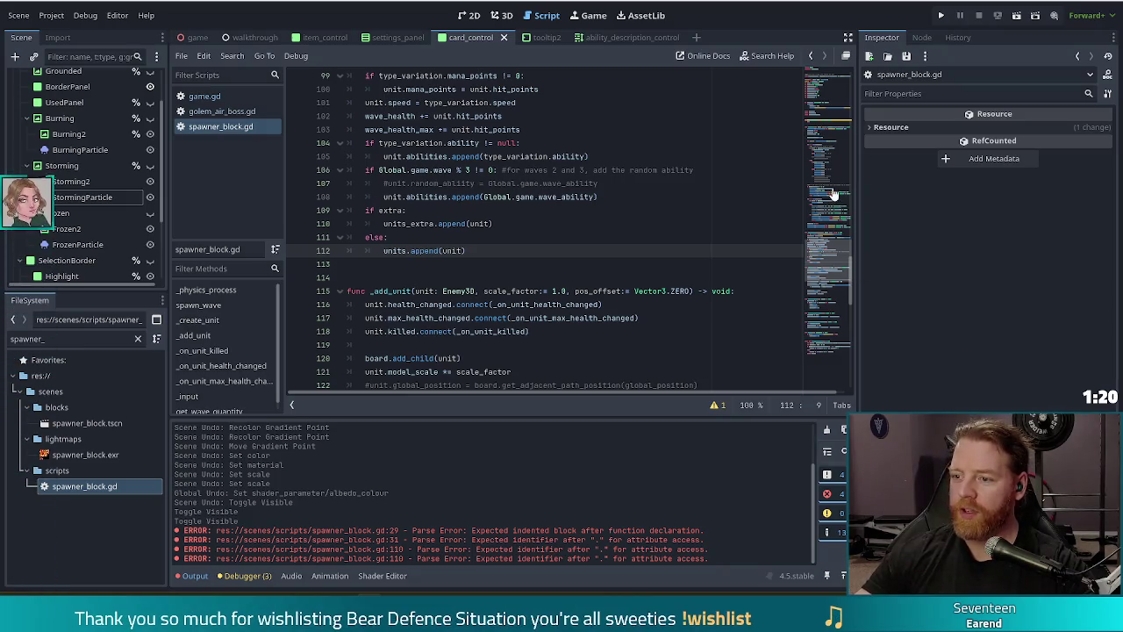
mouse_move(1122, 26)
mouse_down()
mouse_move(756, 23)
mouse_move(642, 47)
mouse_move(518, 47)
mouse_up()
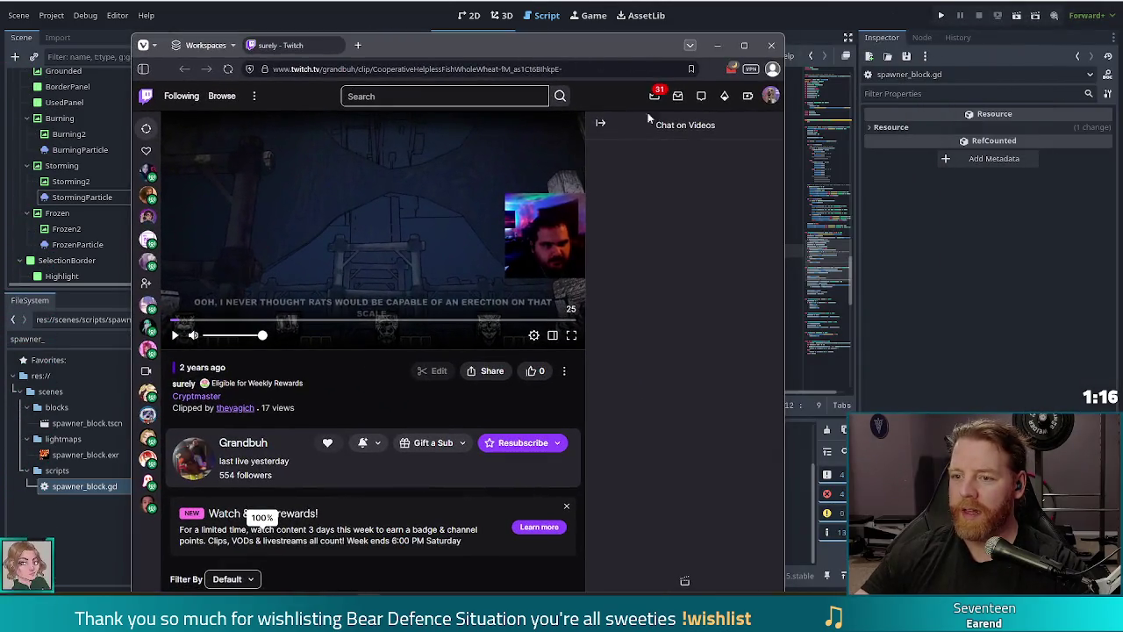
double_click(526, 45)
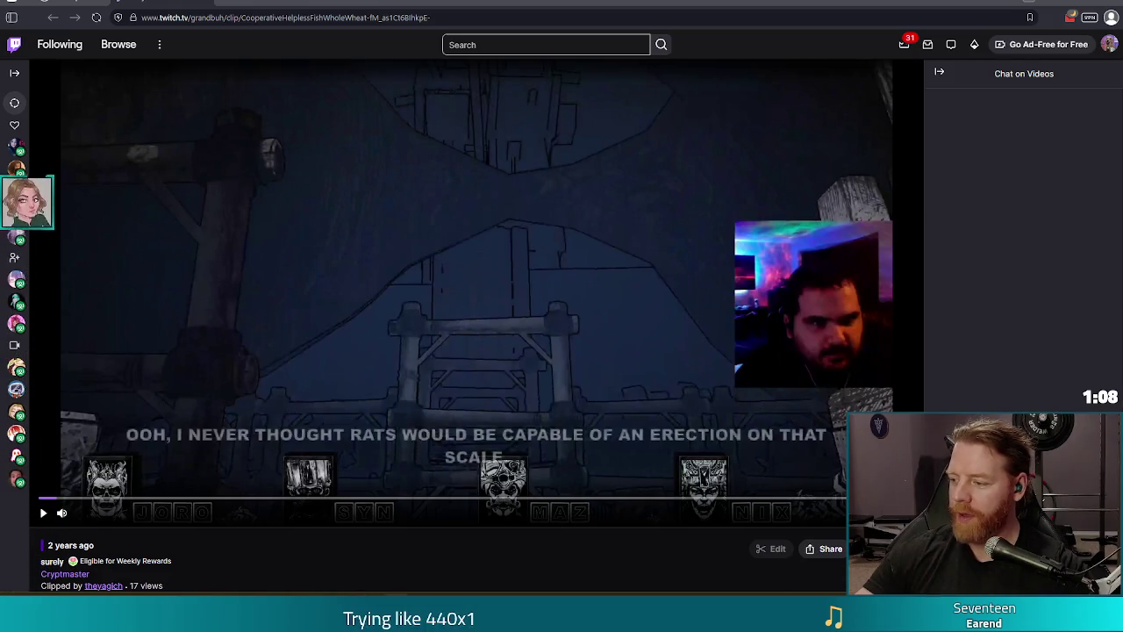
mouse_move(130, 512)
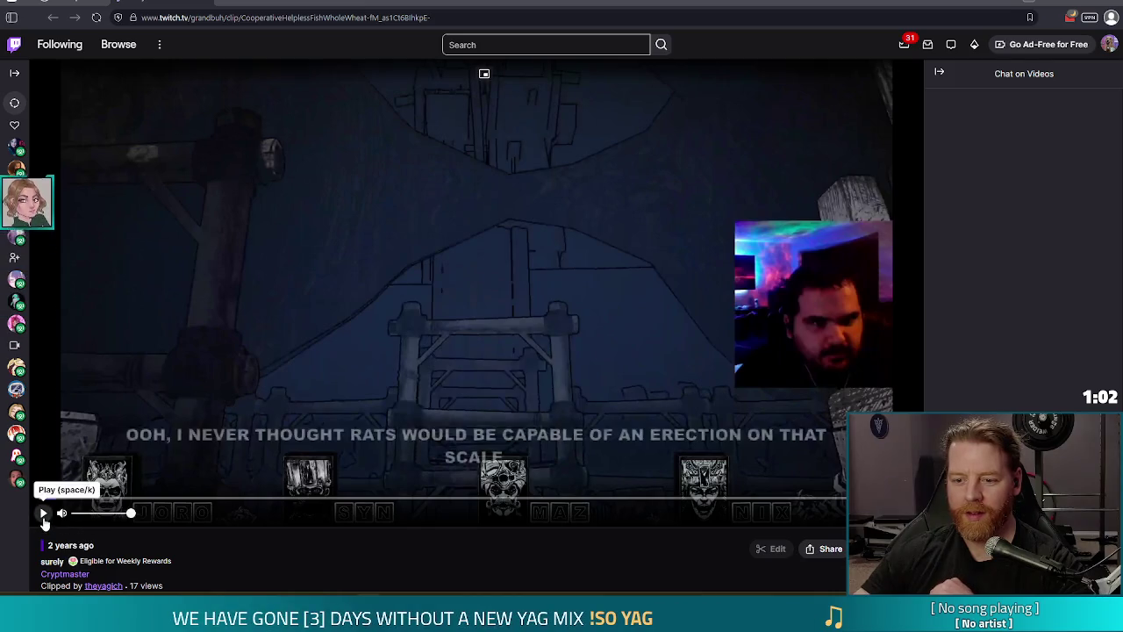
click(44, 514)
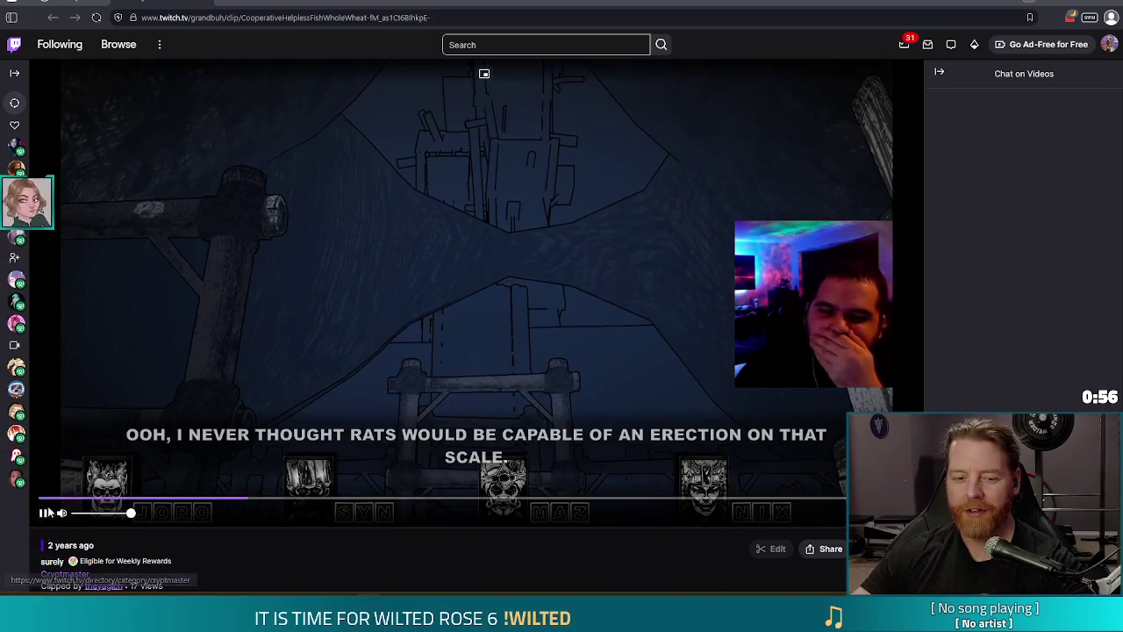
click(43, 513)
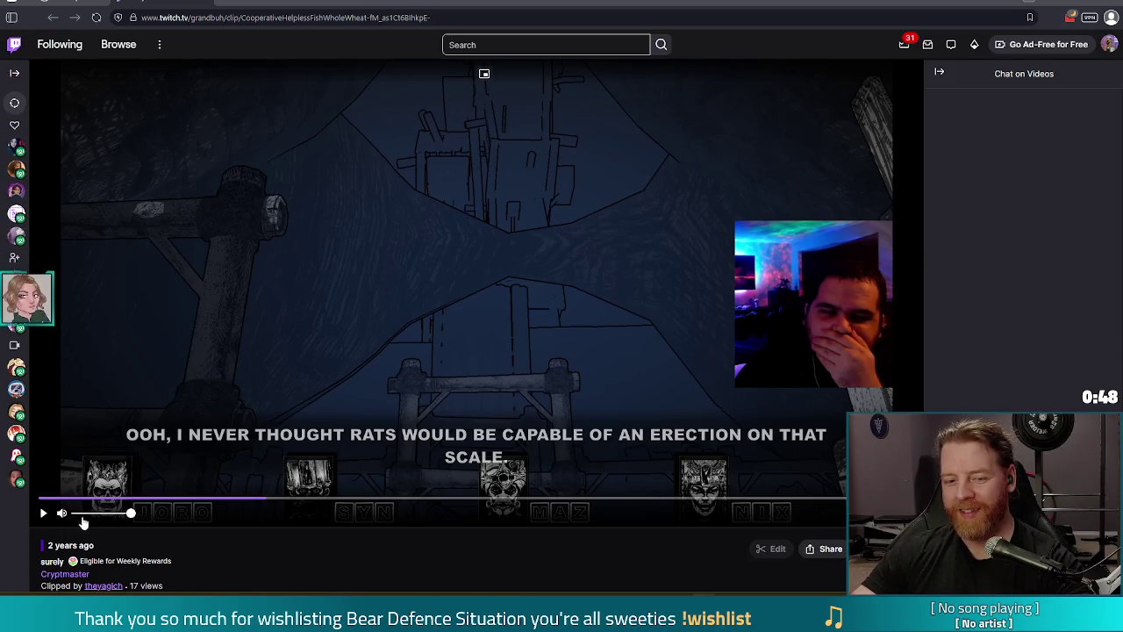
drag(260, 497, 66, 498)
click(44, 516)
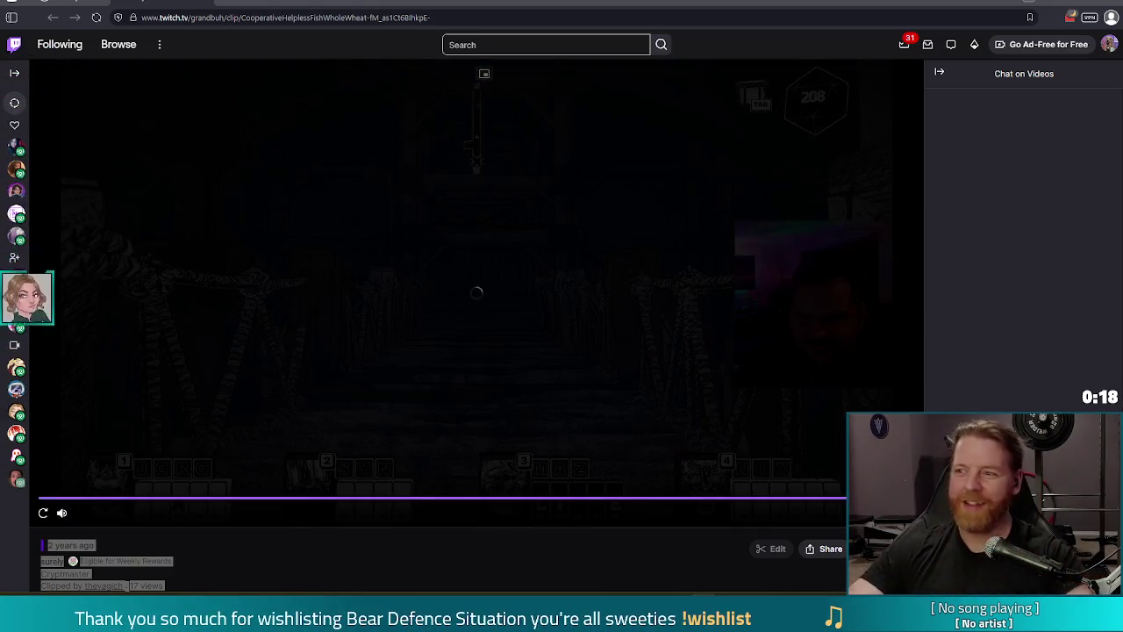
key(alt+Tab)
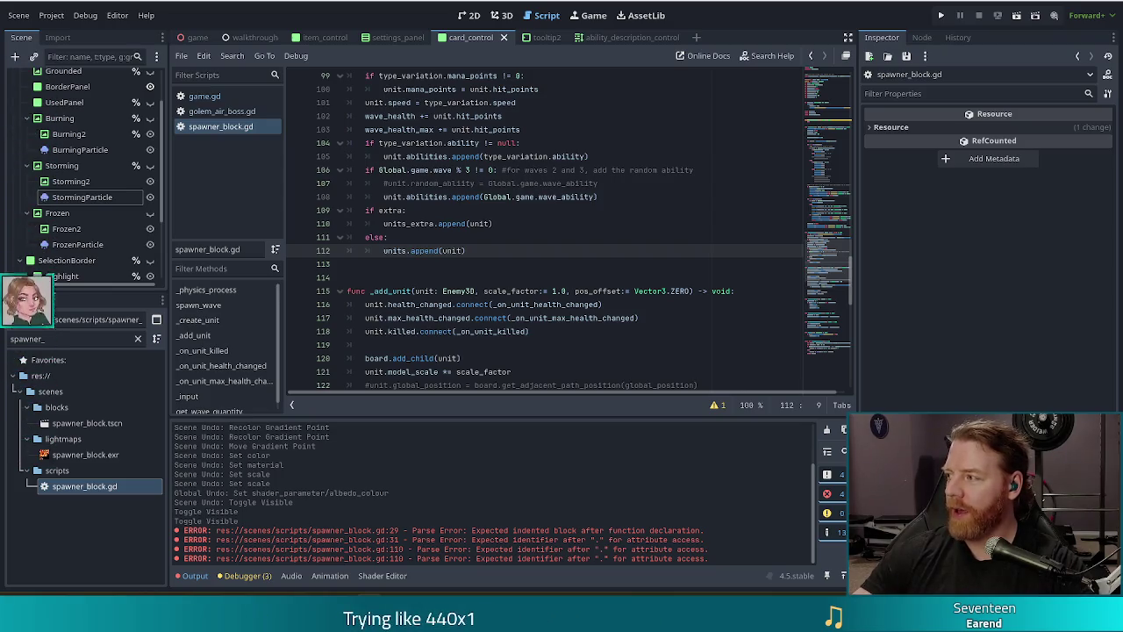
key(alt+Tab)
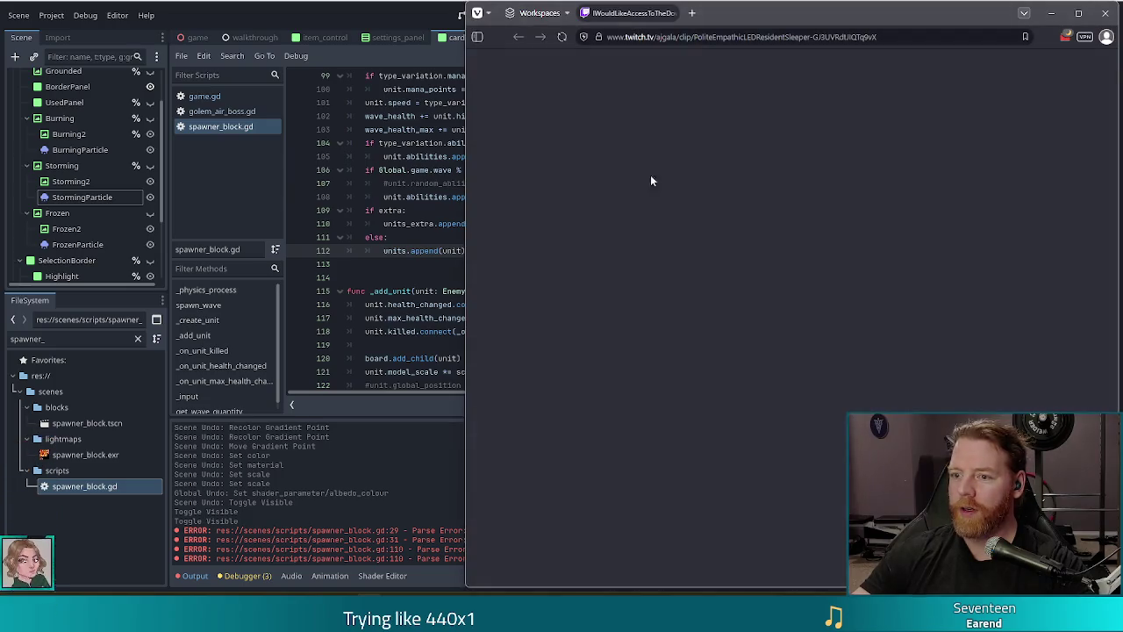
key(super+Up)
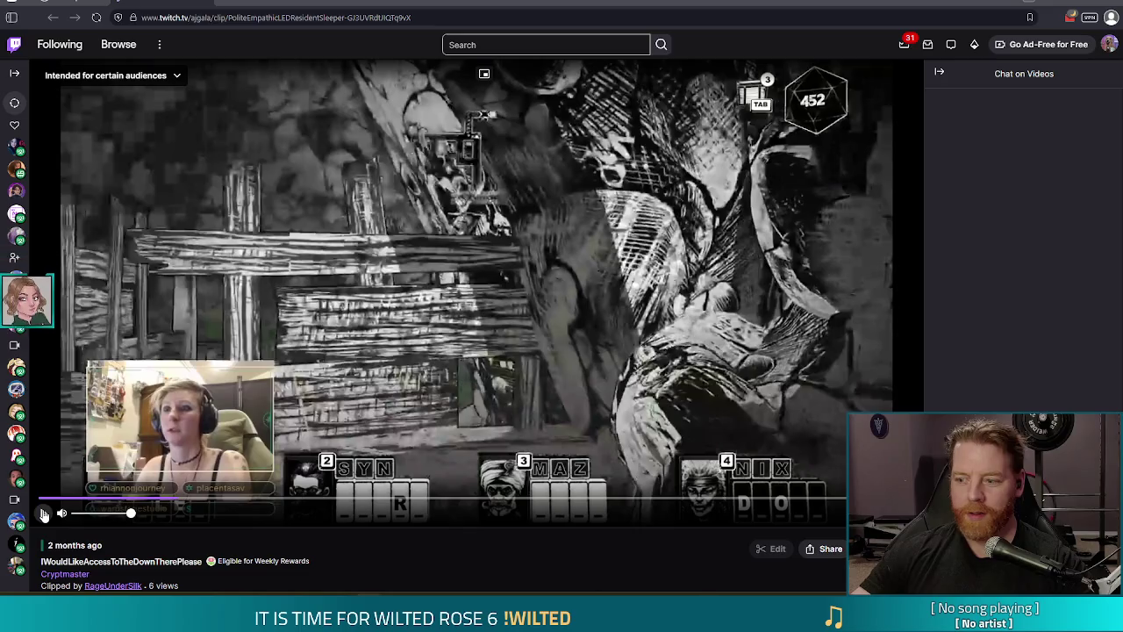
click(44, 515)
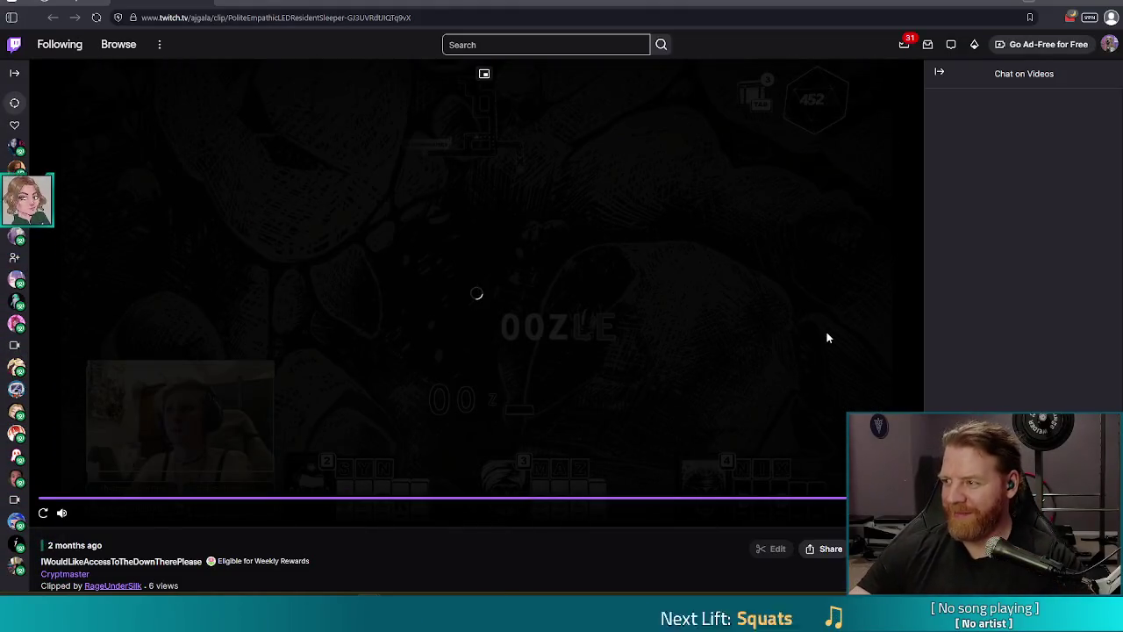
click(1103, 8)
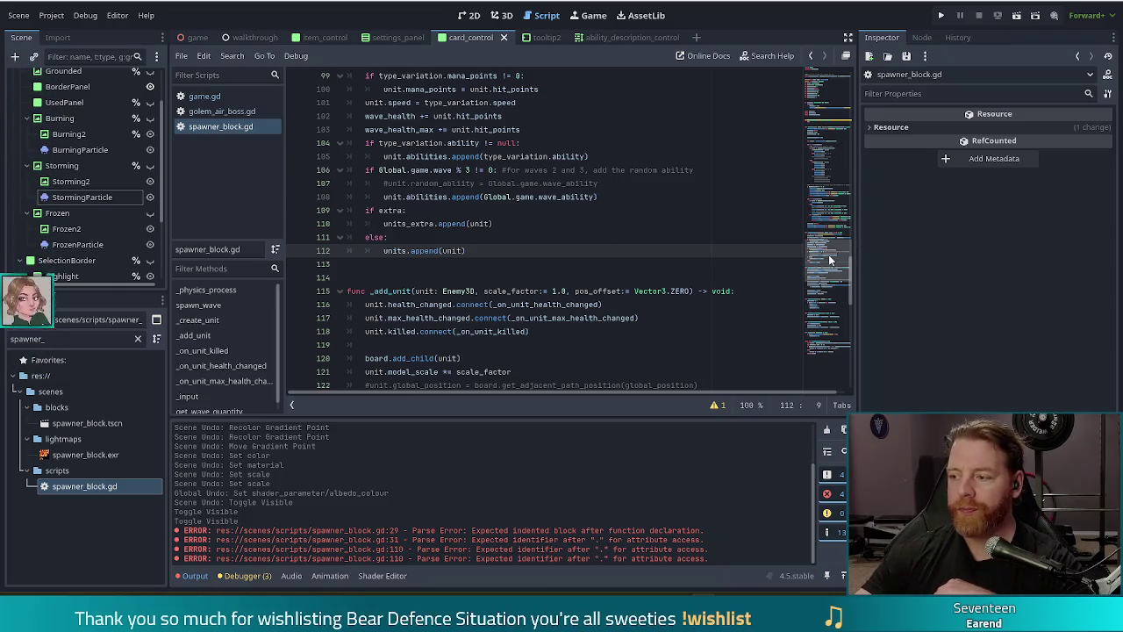
Step: Scroll to the top to check the units_extra declaration and the stubbed _physics_process
drag(830, 260, 836, 102)
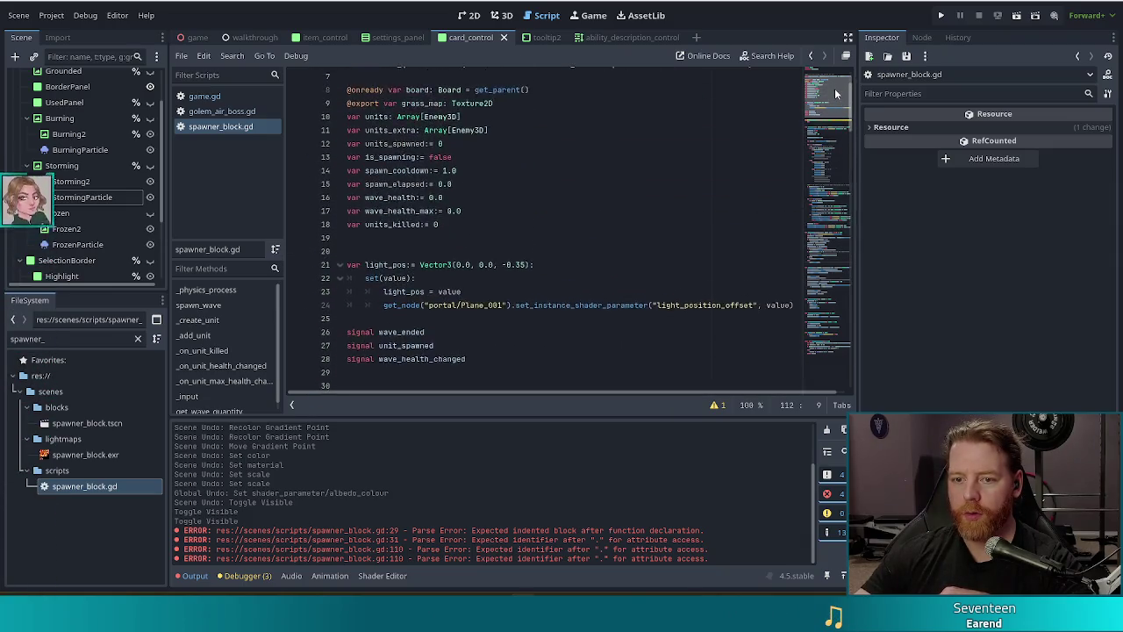
click(608, 175)
scroll(608, 170, up, 3)
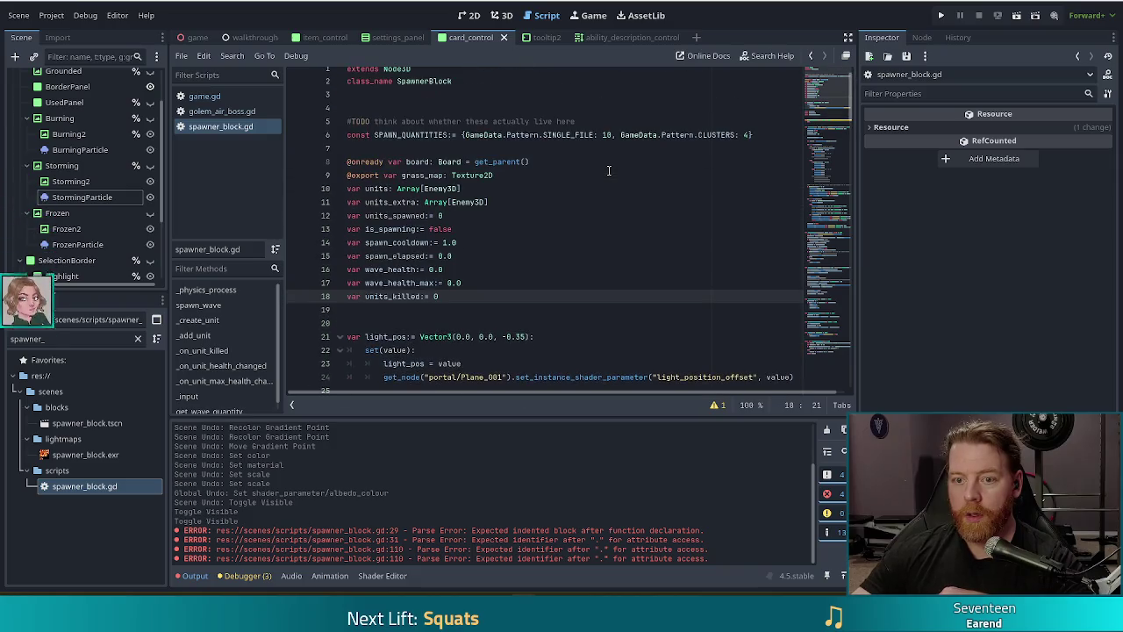
click(474, 219)
click(474, 202)
scroll(430, 263, down, 5)
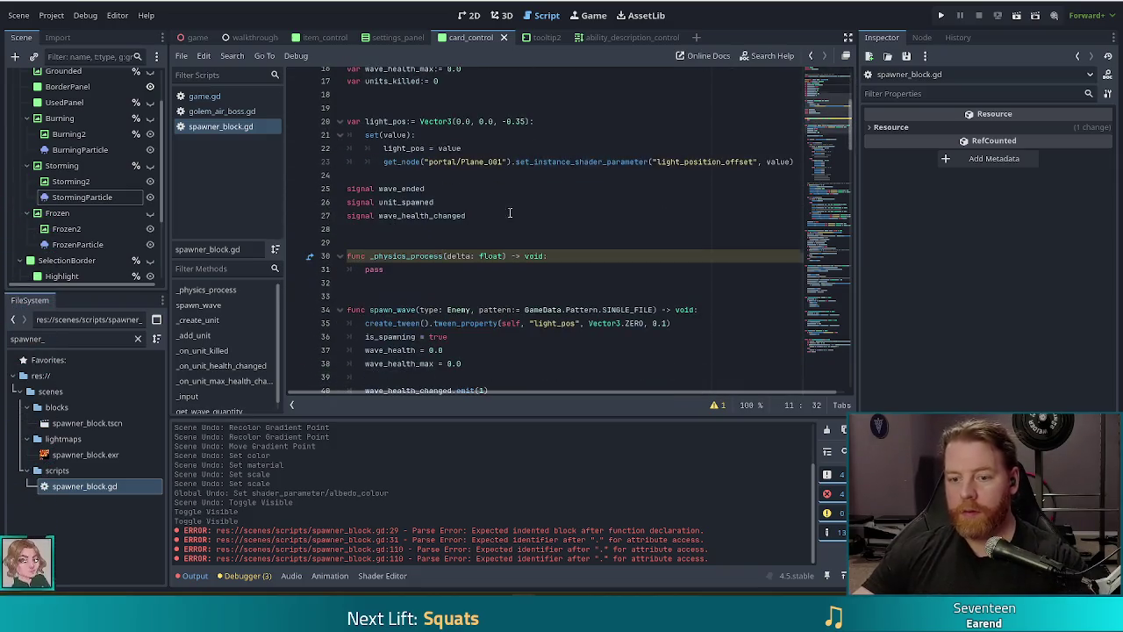
Step: Replace pass in _physics_process with 'if !is_spawning and units_extra.size() > 0:'
click(430, 269)
key(BackSpace)
key(BackSpace)
key(BackSpace)
text(if a)
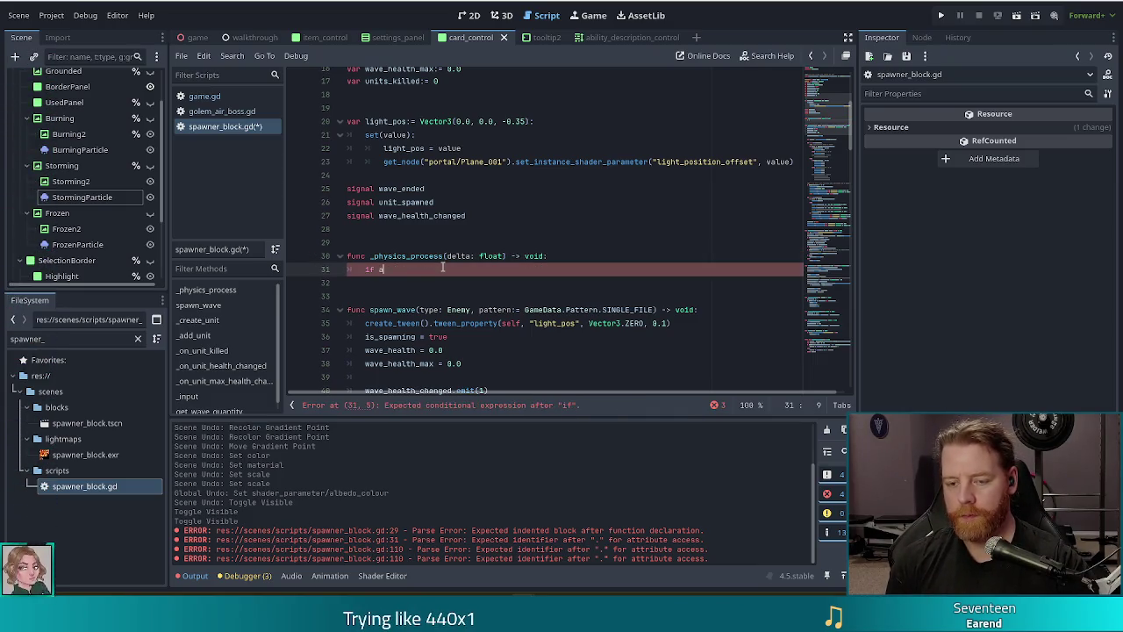
text(pa)
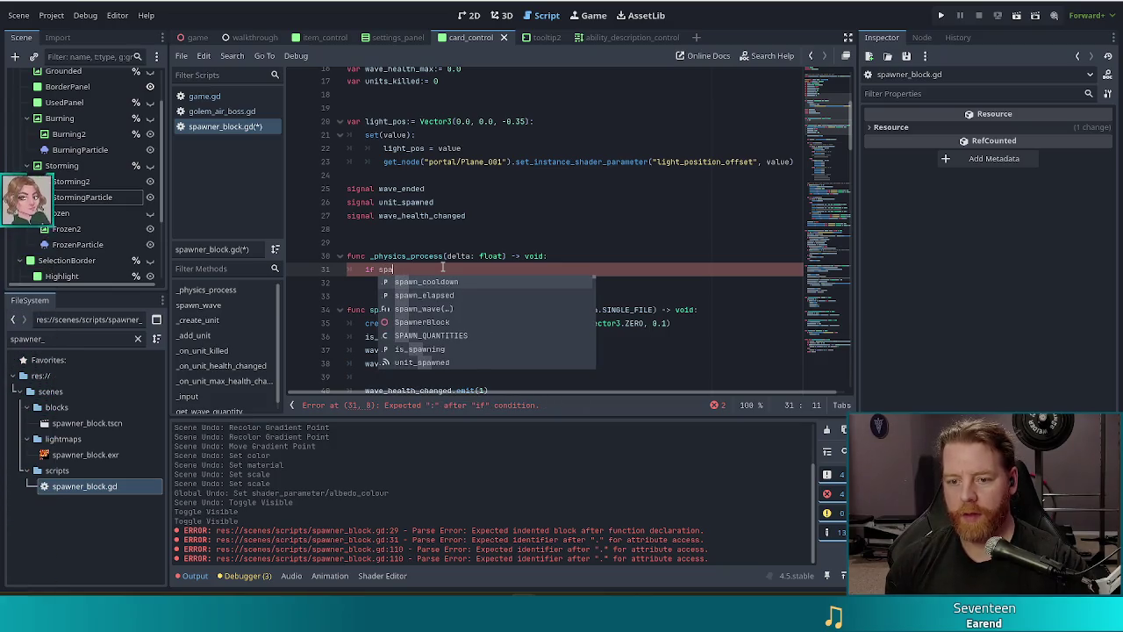
key(Down)
key(Down)
key(Down)
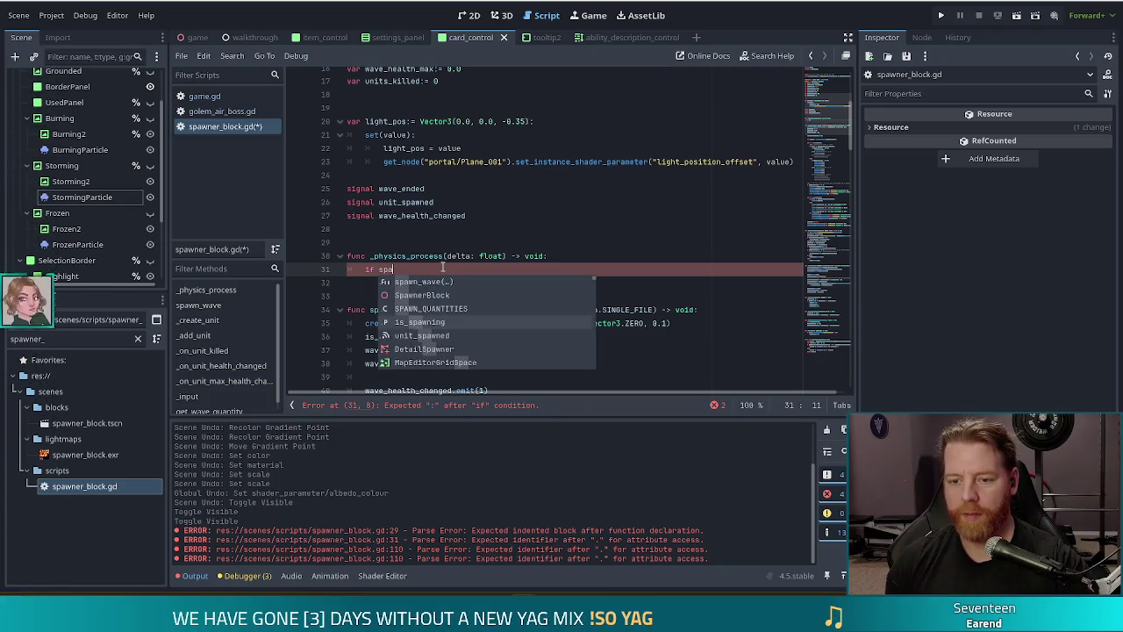
key(Return)
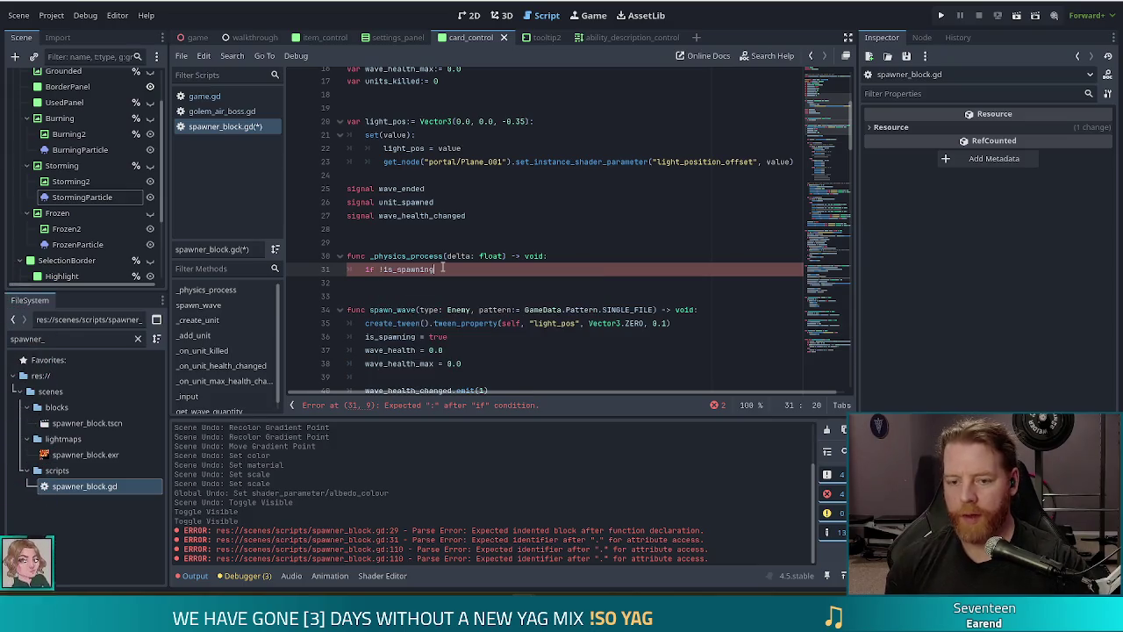
text( and un)
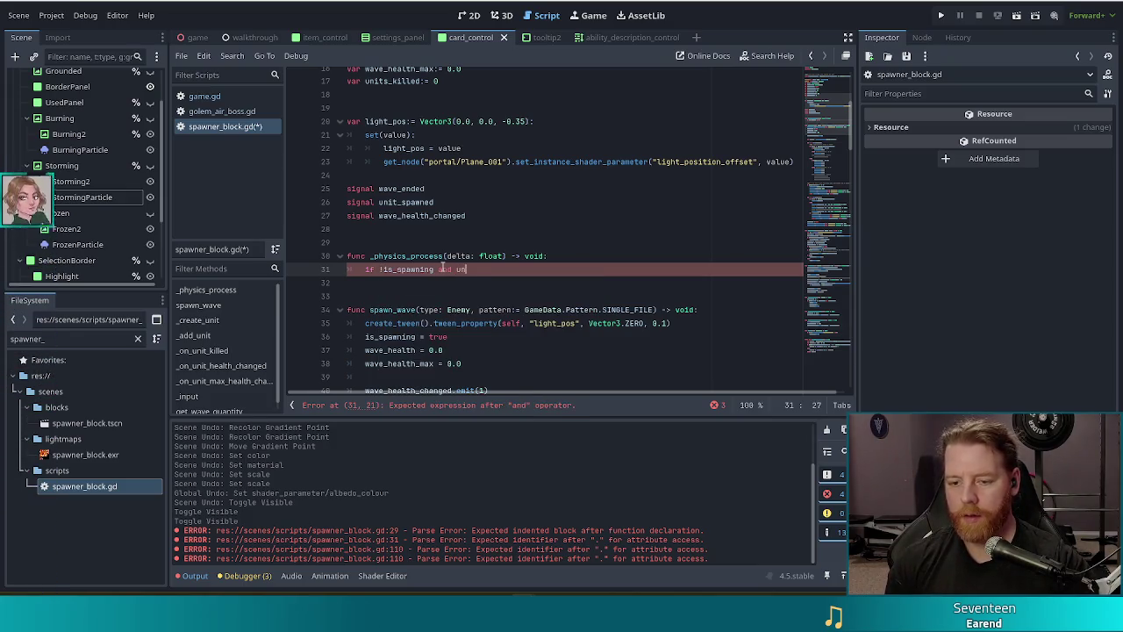
text(its_extra.)
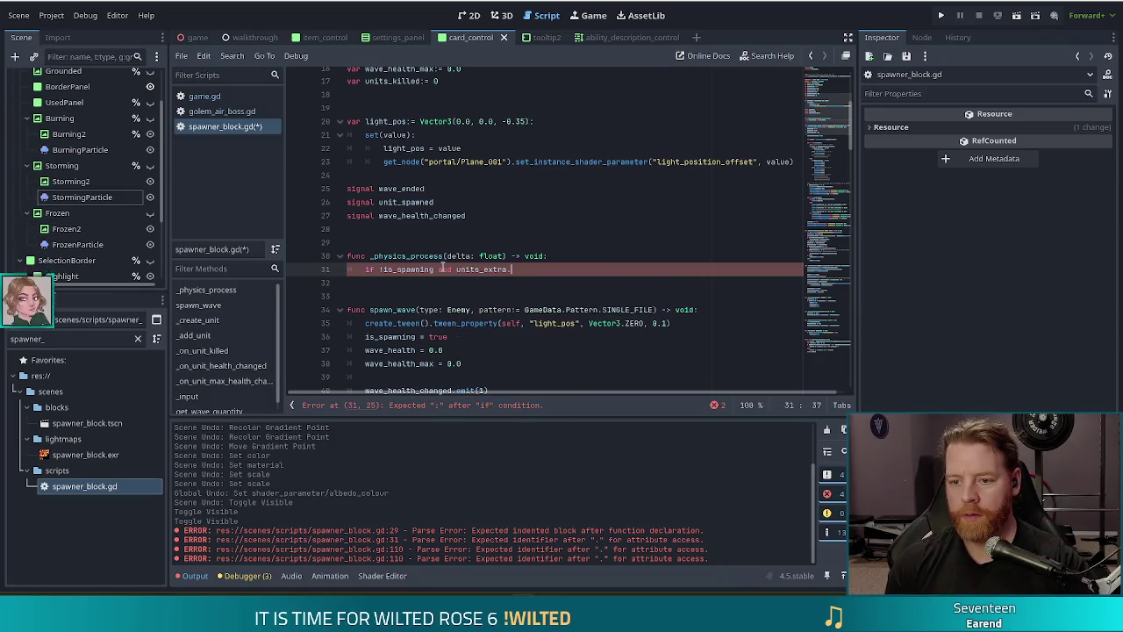
text(sis)
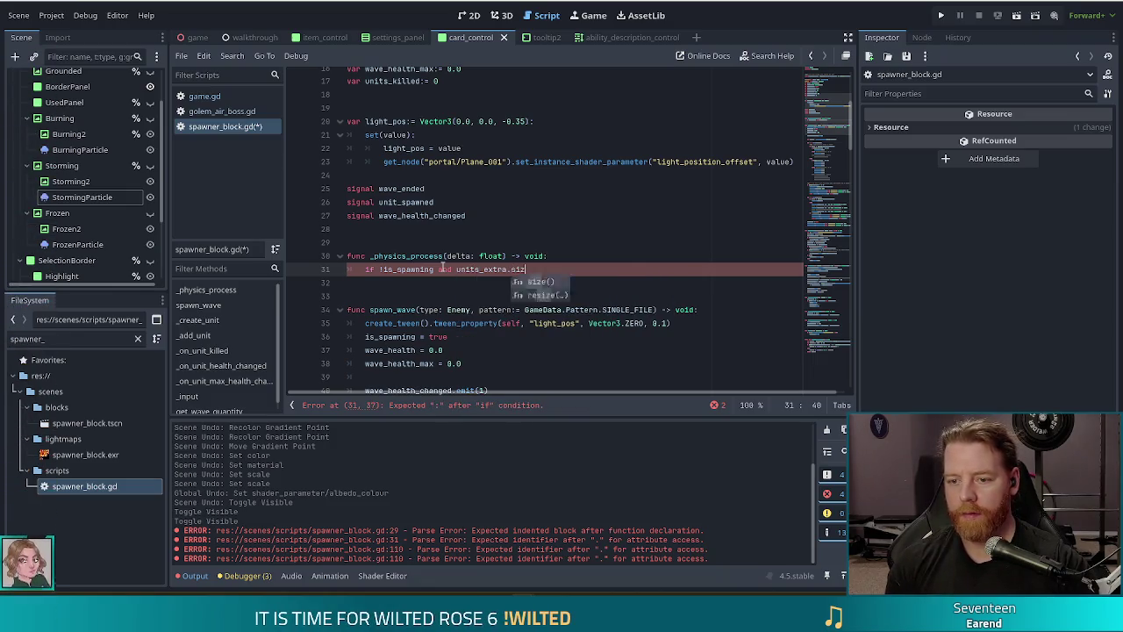
text(e() > )
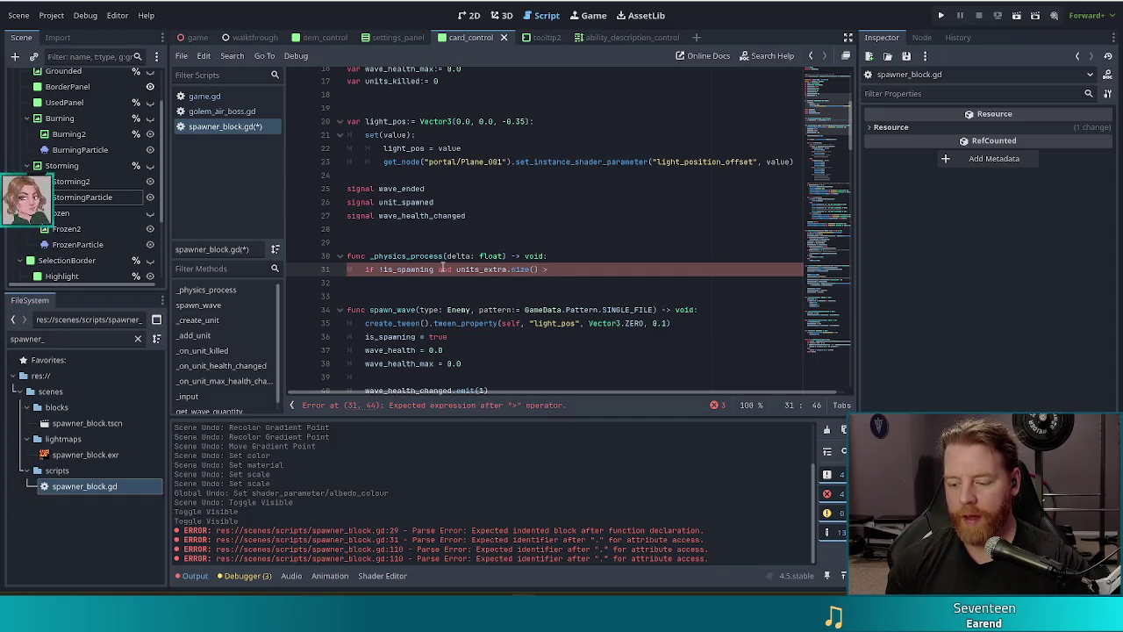
text(0)
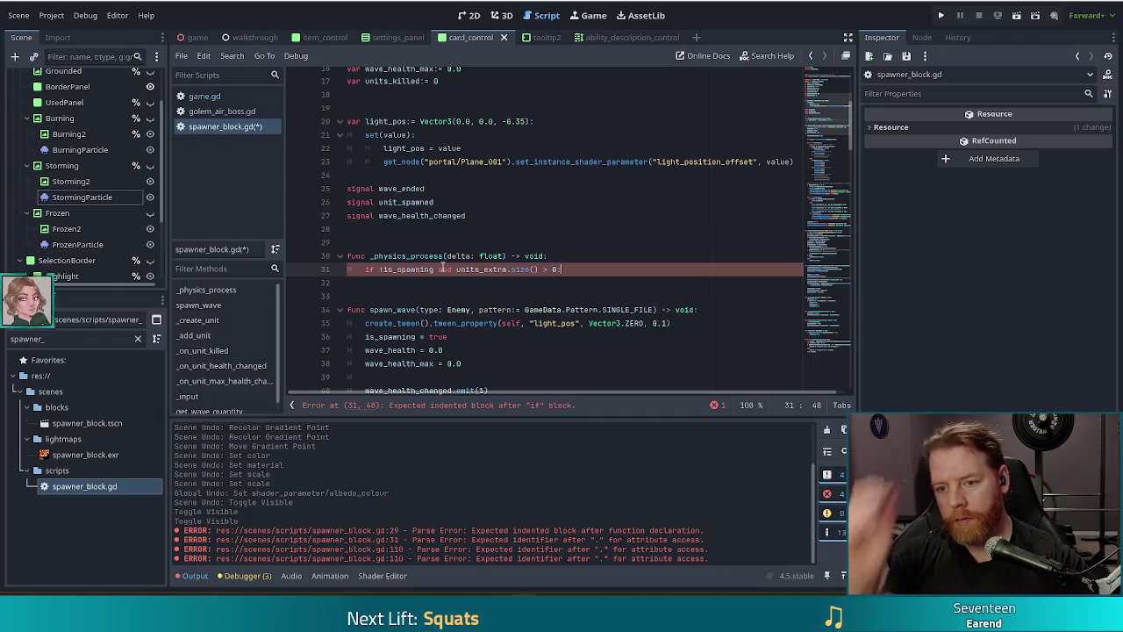
key(Return)
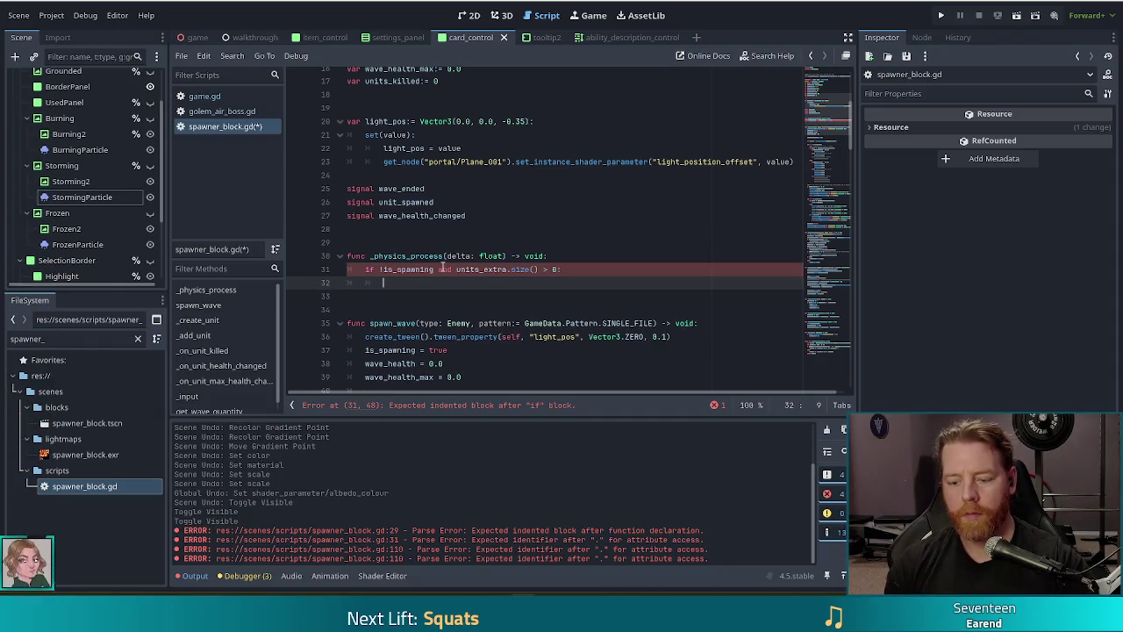
Step: Under that condition, call _create_unit() instead of the drafted _add_unit(units_extra[0], ...) call
text(_add)
key(Return)
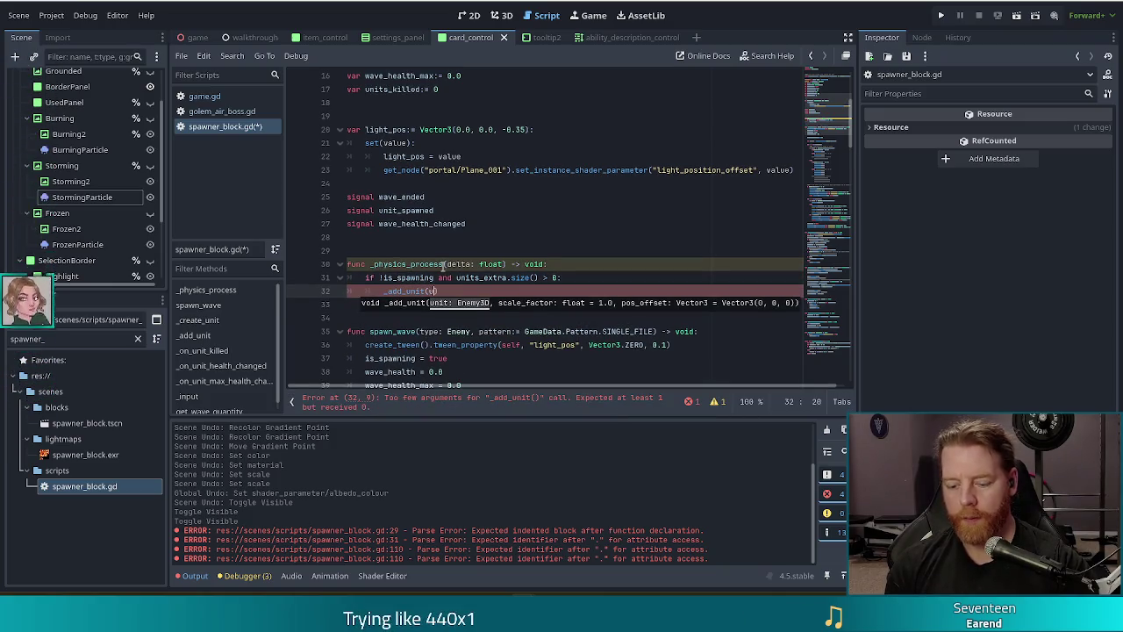
text(_extra[)
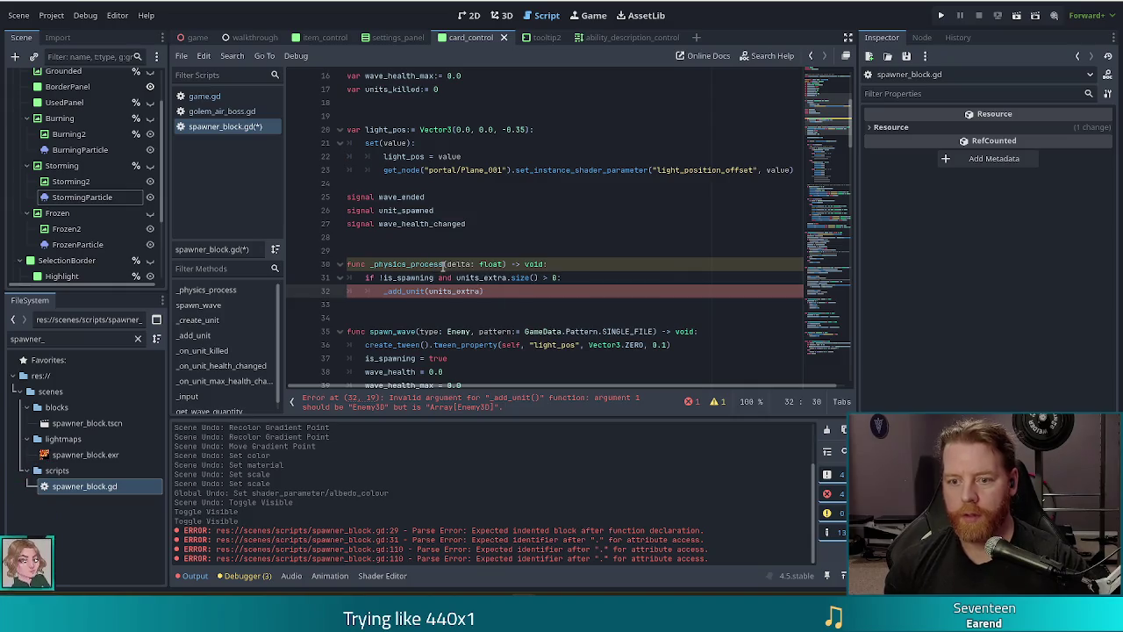
text(0])
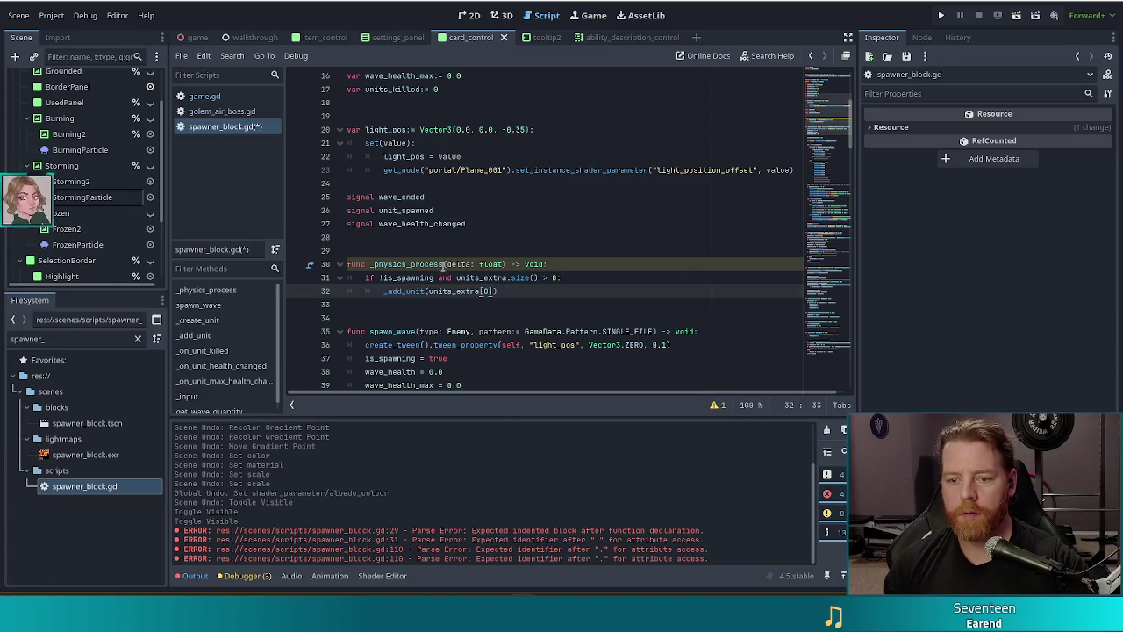
text(,)
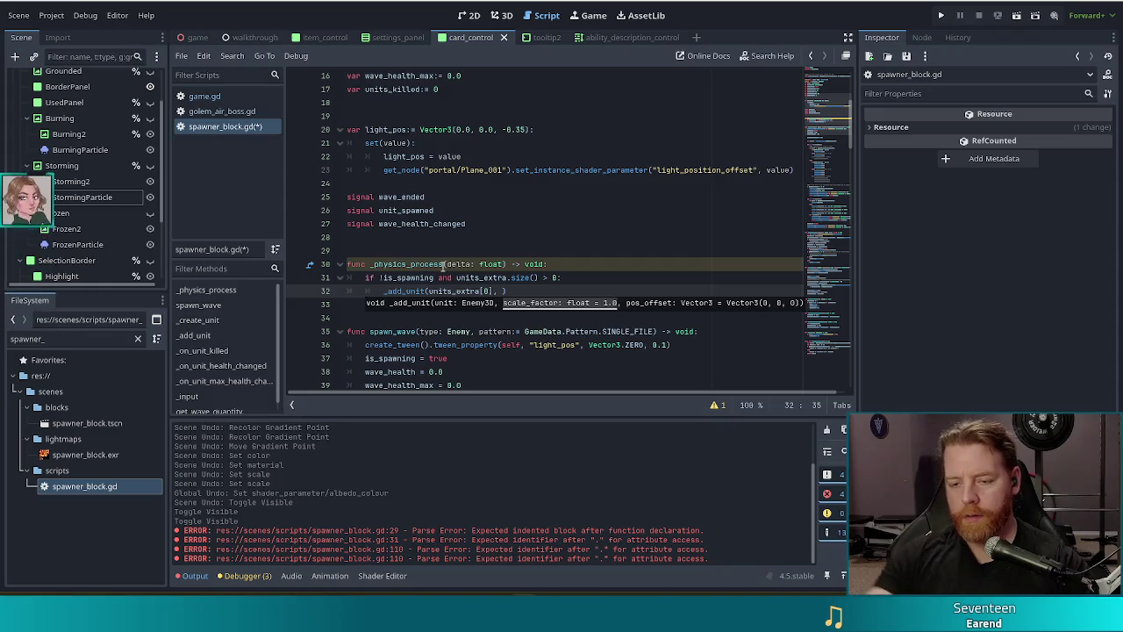
key(Up)
key(Up)
key(Up)
scroll(397, 292, down, 3)
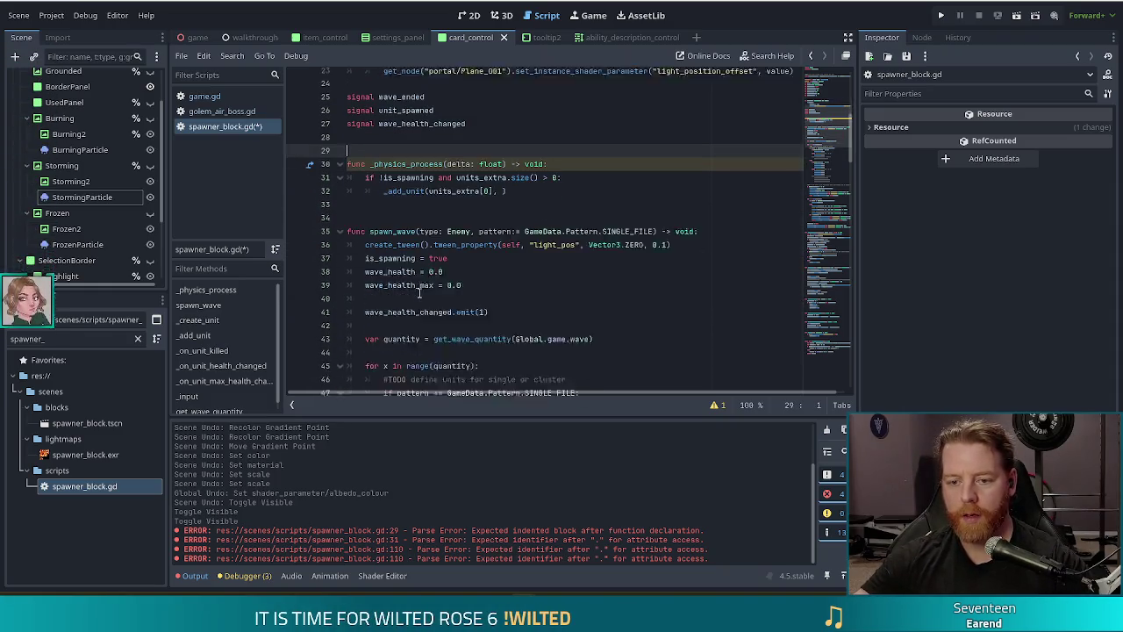
mouse_move(507, 169)
mouse_down()
mouse_move(348, 169)
mouse_move(382, 169)
mouse_up()
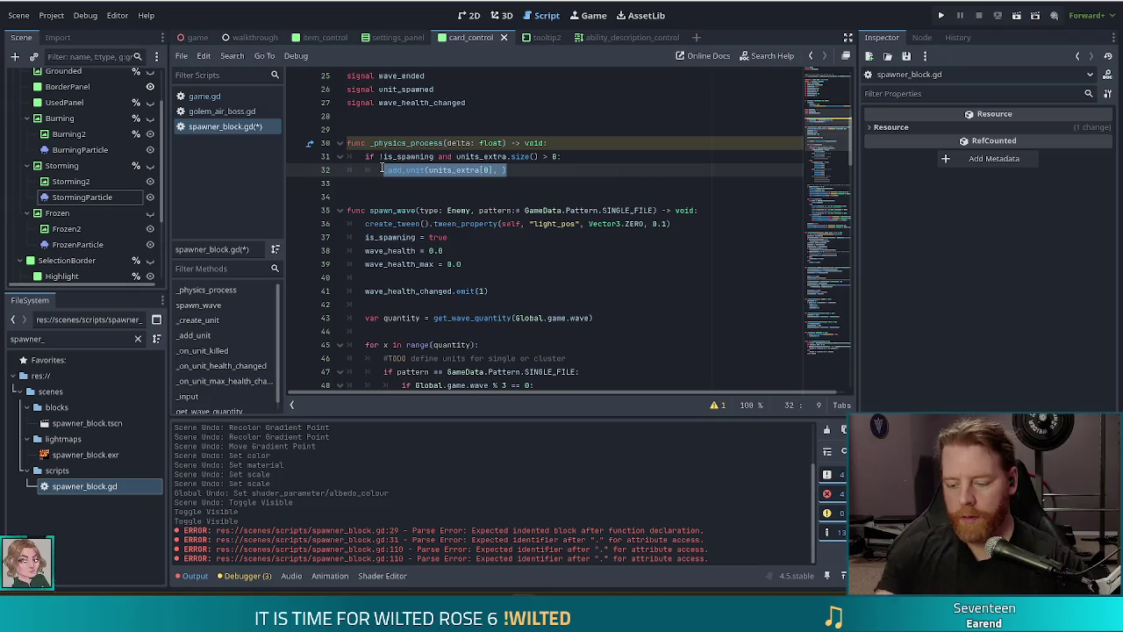
text(_crea)
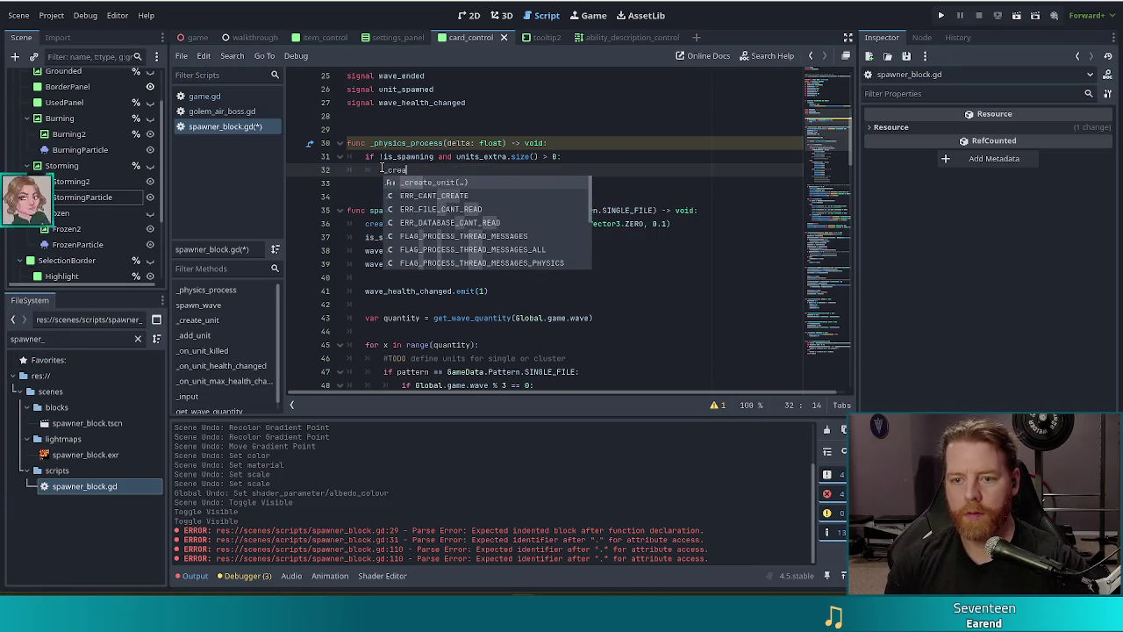
key(Return)
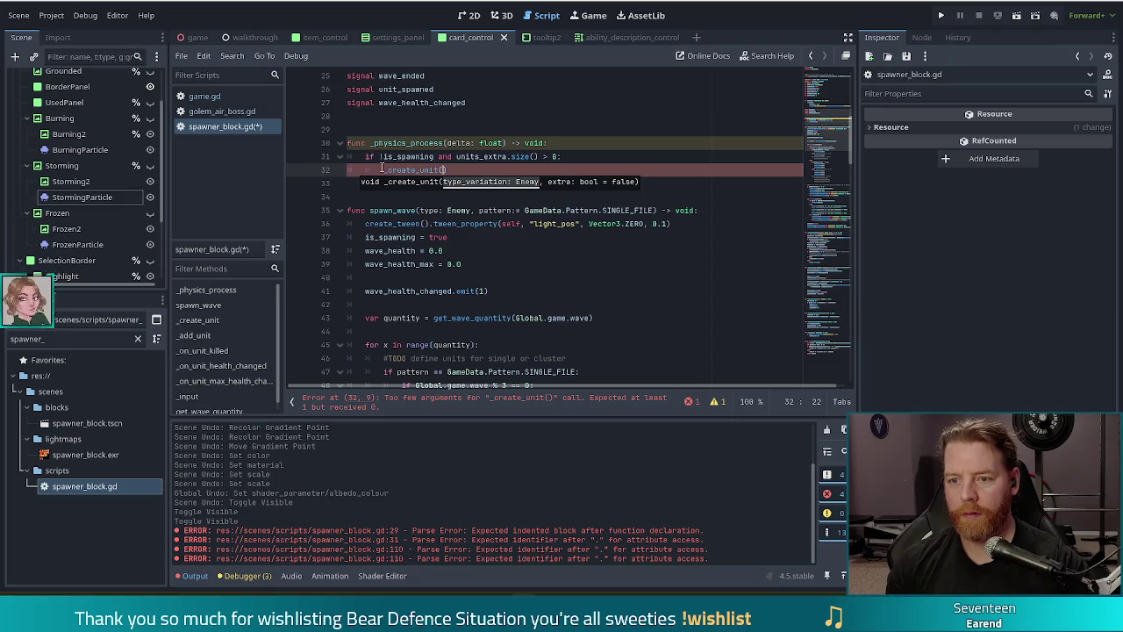
click(488, 223)
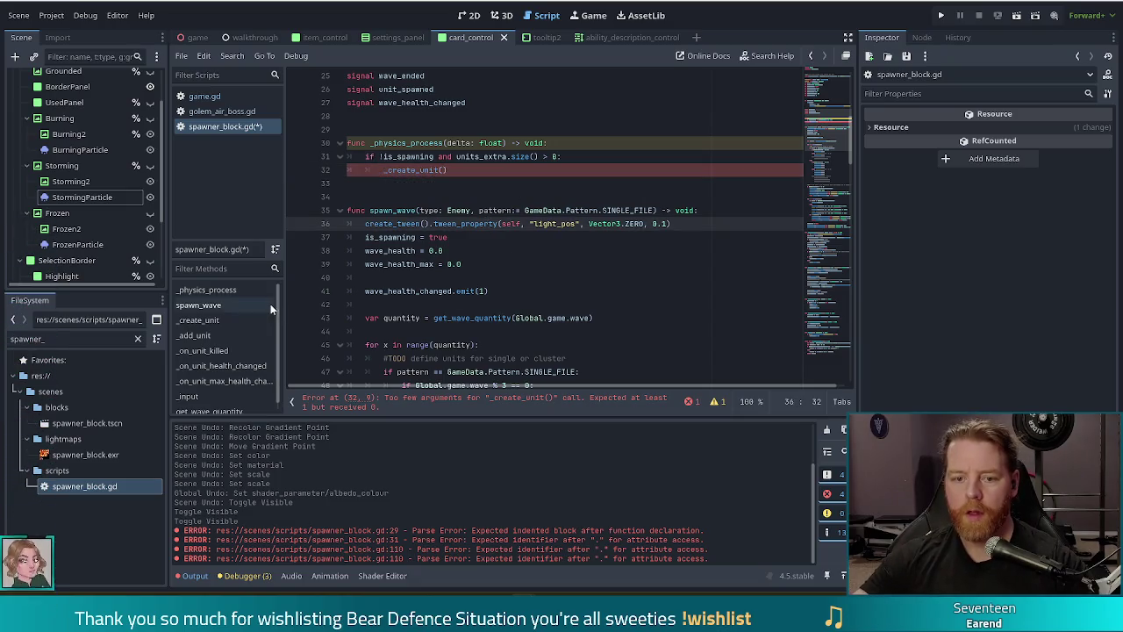
Step: Look over _create_unit and _physics_process, then open the _add_unit definition from its line 71 call
click(204, 321)
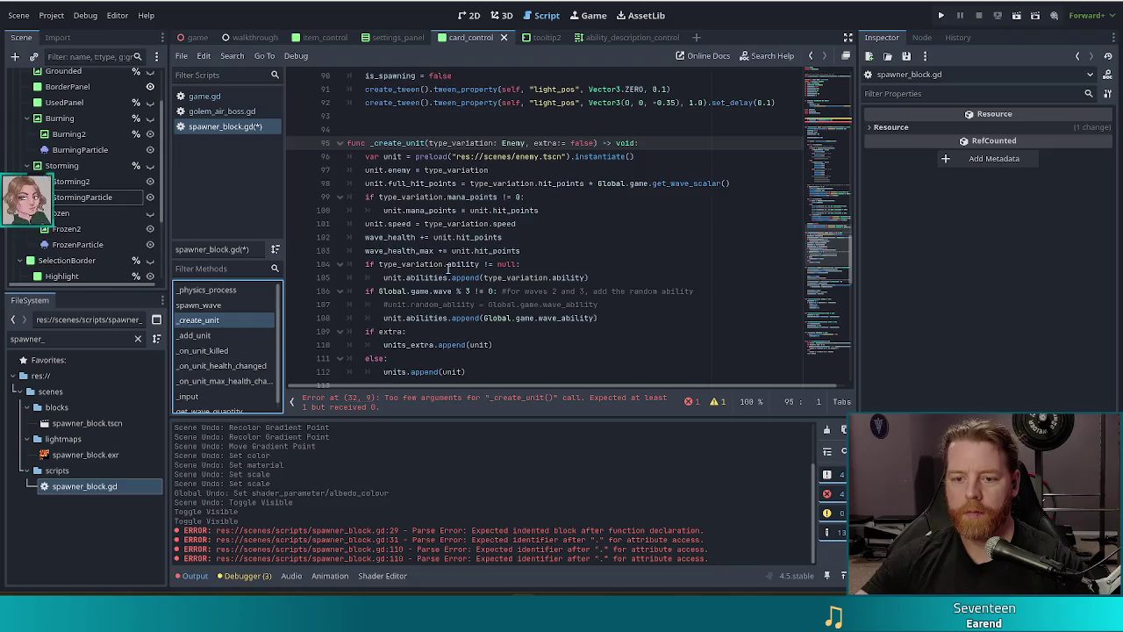
scroll(448, 269, down, 1)
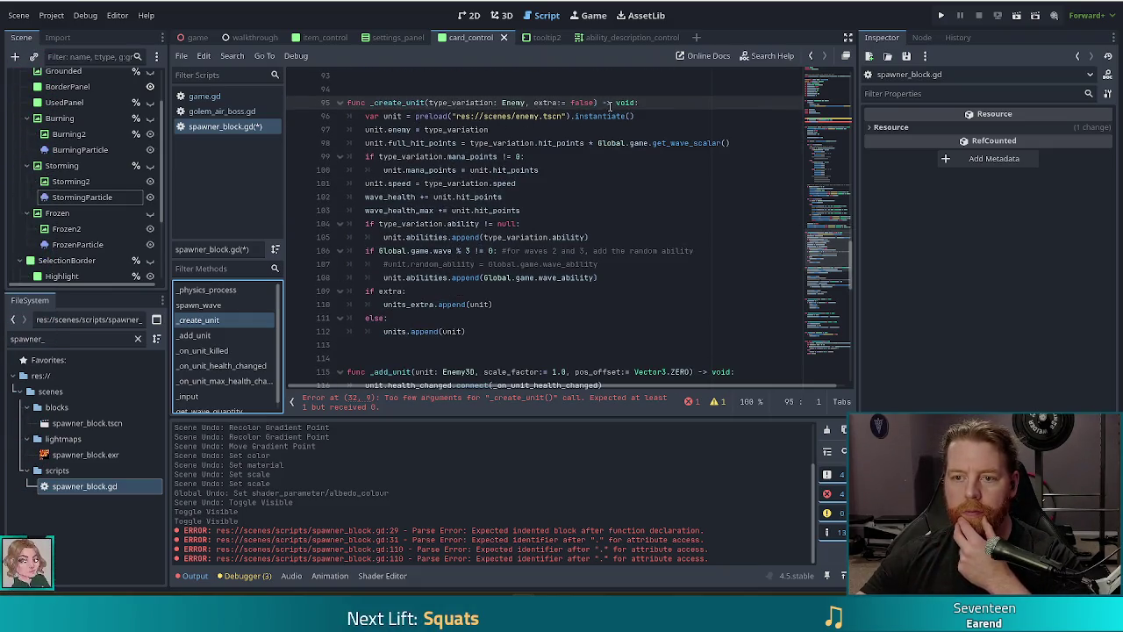
scroll(545, 123, up, 4)
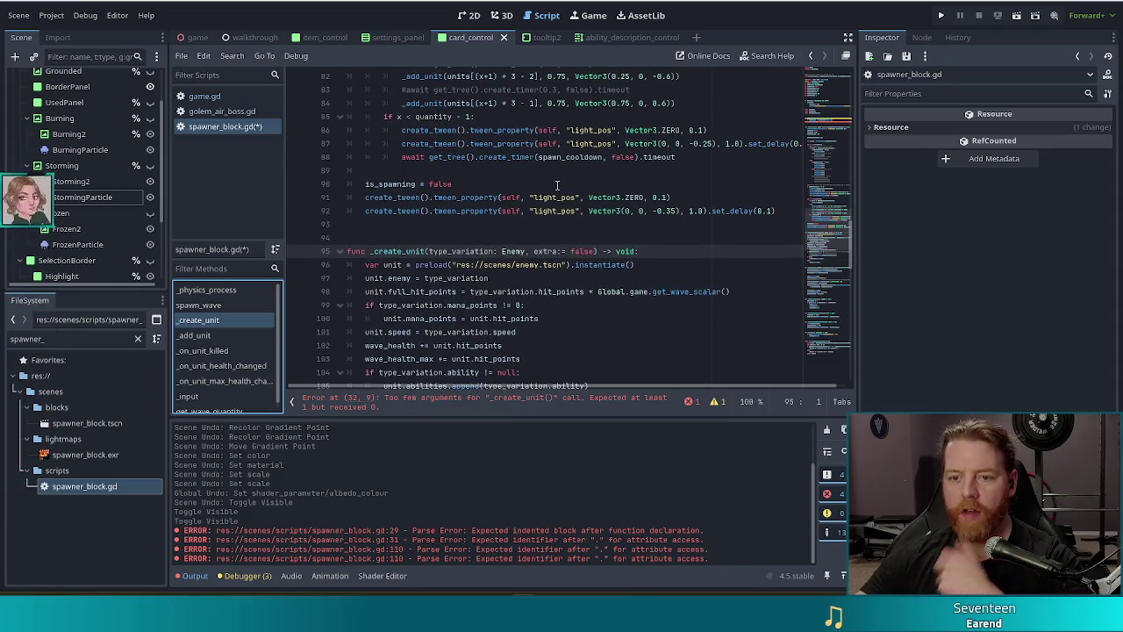
click(205, 290)
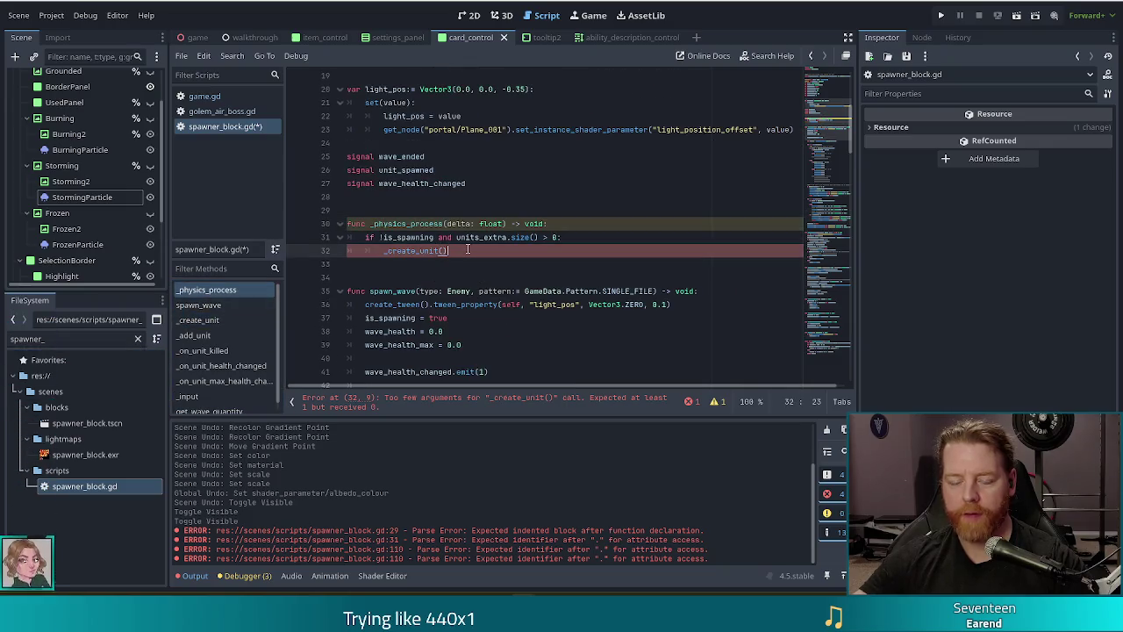
click(211, 320)
scroll(507, 219, down, 2)
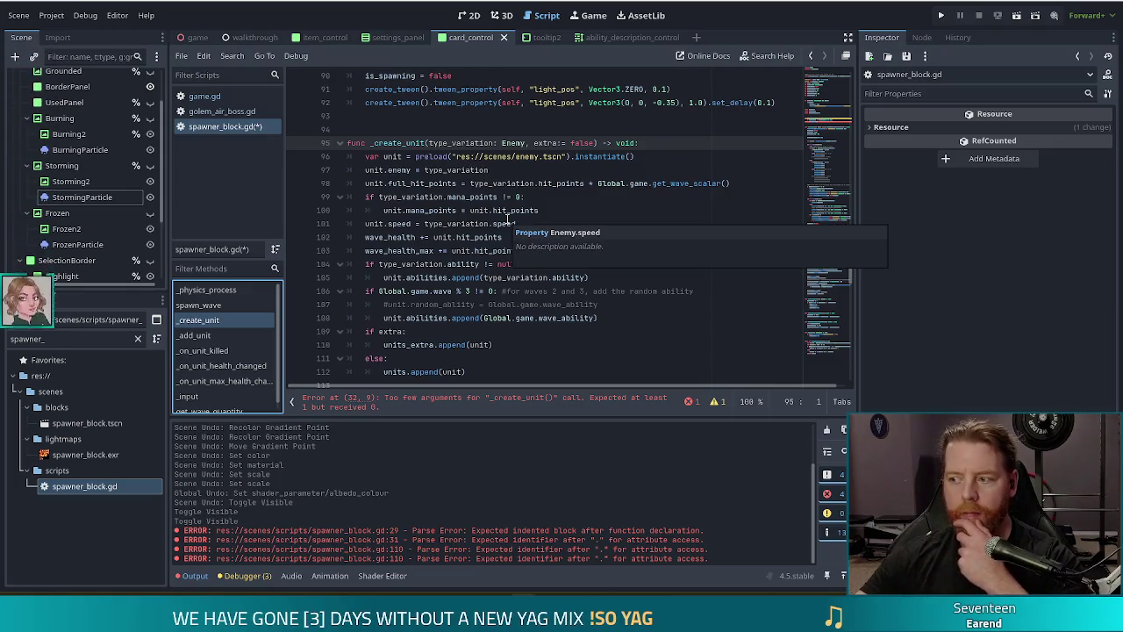
scroll(507, 221, up, 5)
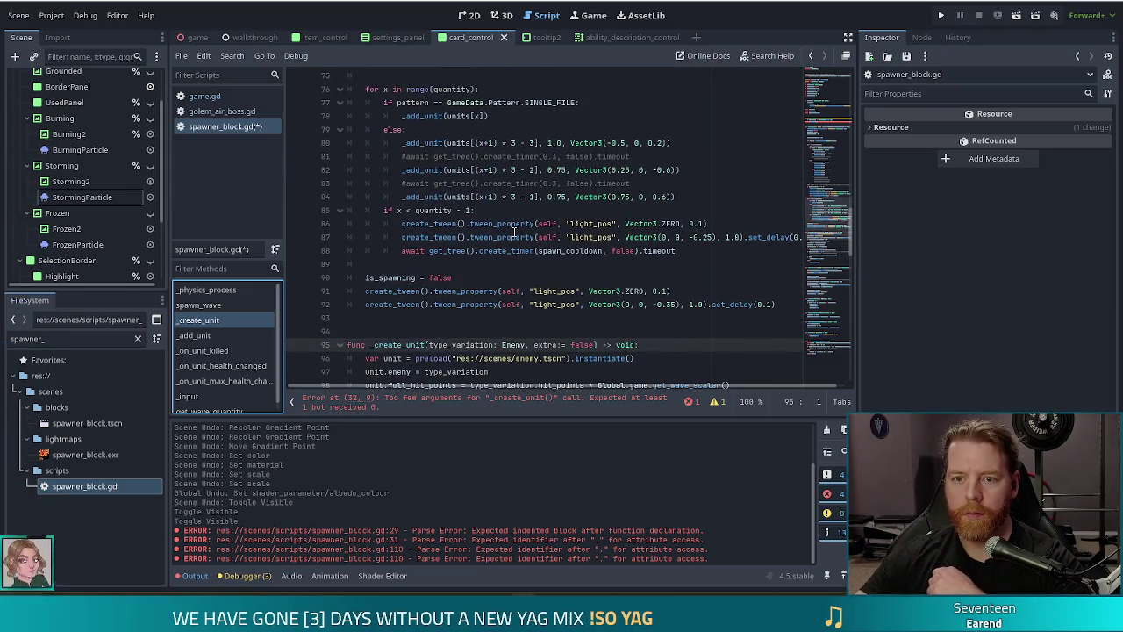
scroll(513, 228, up, 5)
click(406, 224)
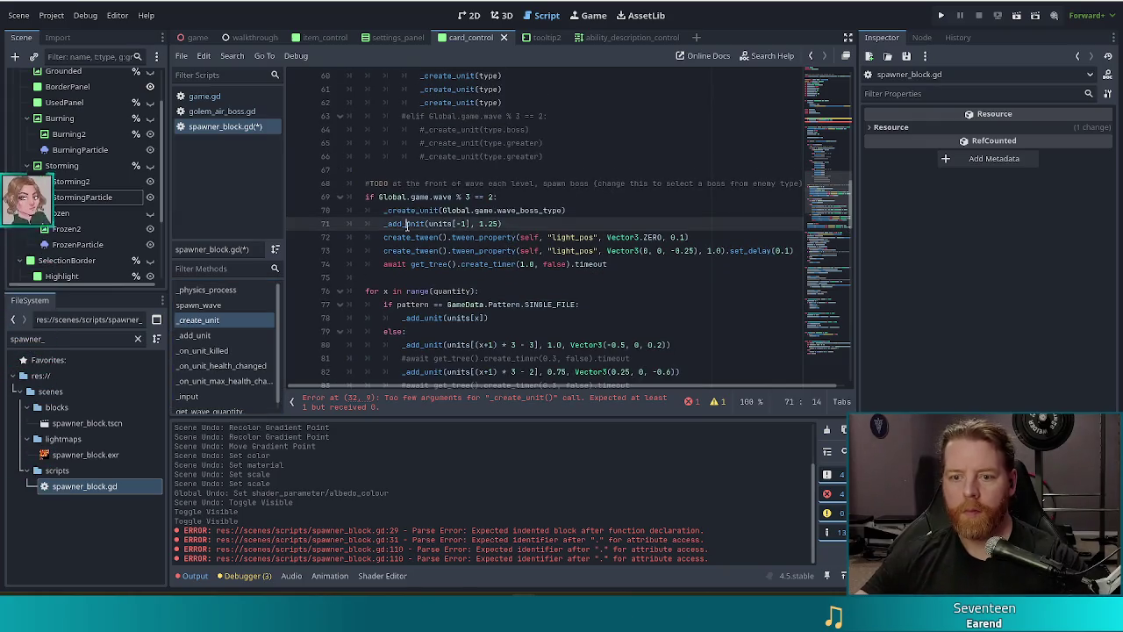
ctrl+click(406, 224)
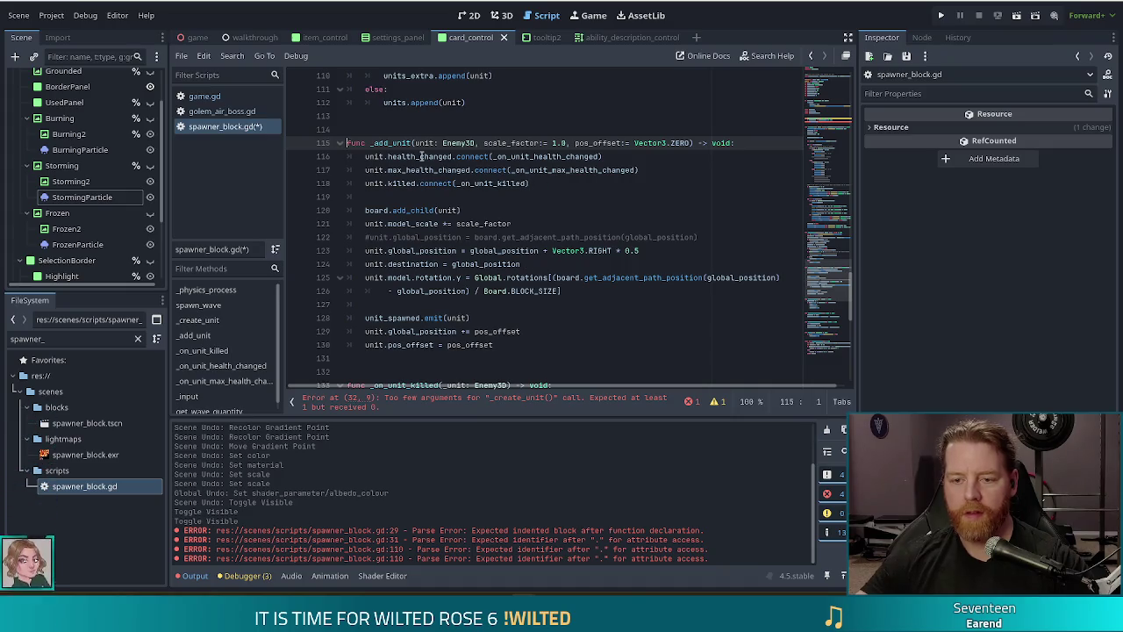
Step: Read through the _add_unit body, then view _create_unit's units_extra/units append branch around line 110
mouse_move(416, 156)
mouse_down()
mouse_move(602, 158)
mouse_move(447, 320)
mouse_move(448, 345)
mouse_up()
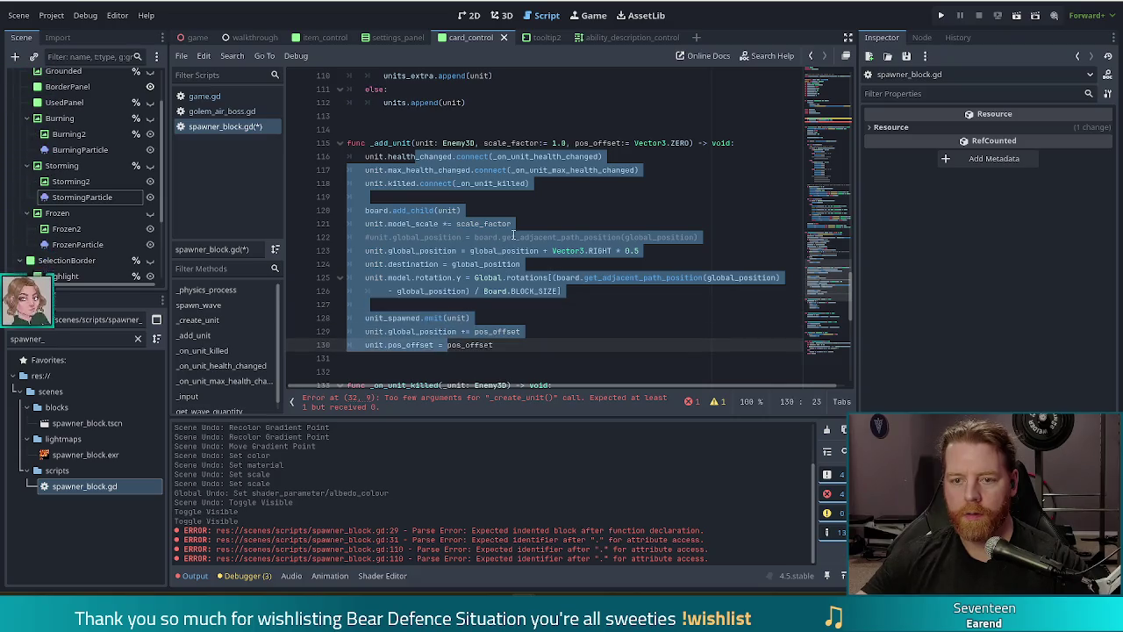
click(709, 185)
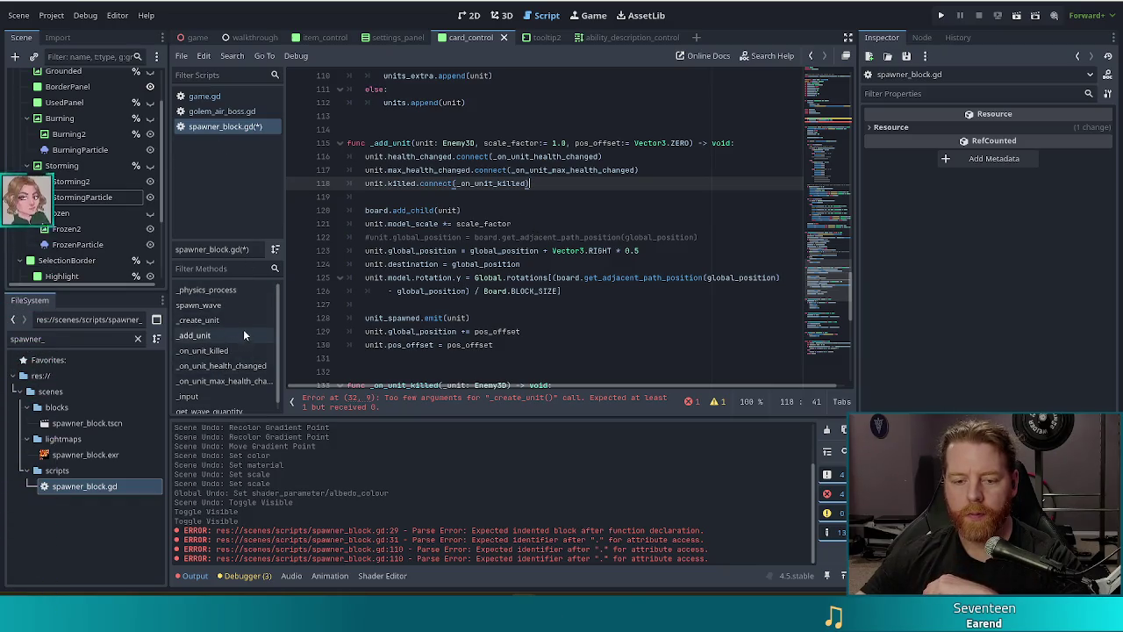
scroll(246, 325, down, 1)
click(211, 314)
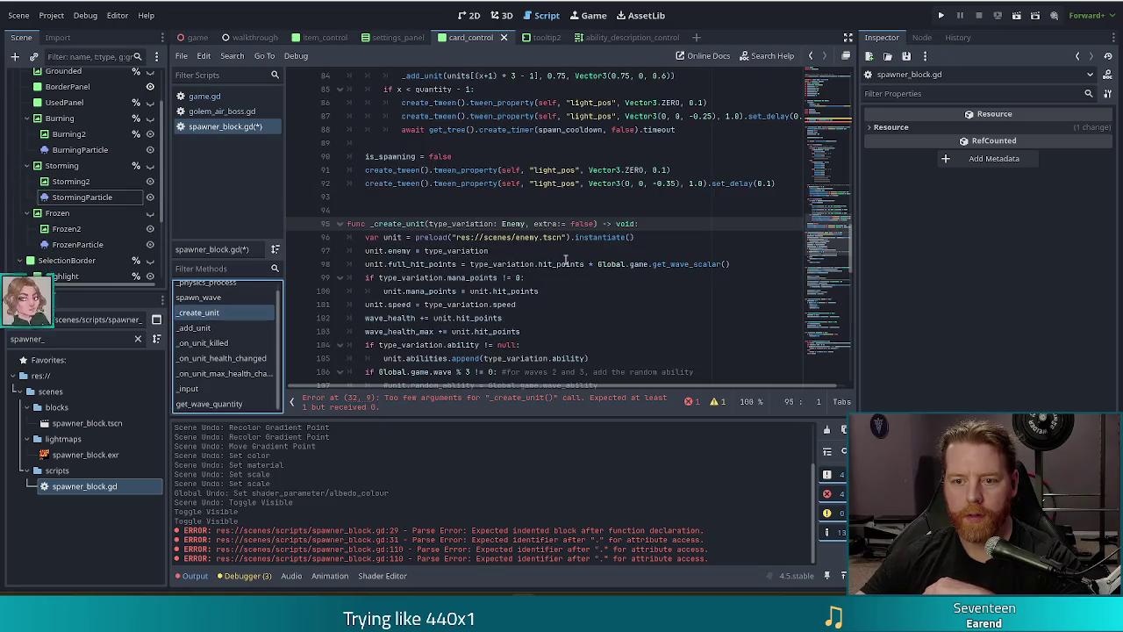
click(535, 302)
scroll(535, 300, down, 3)
click(551, 301)
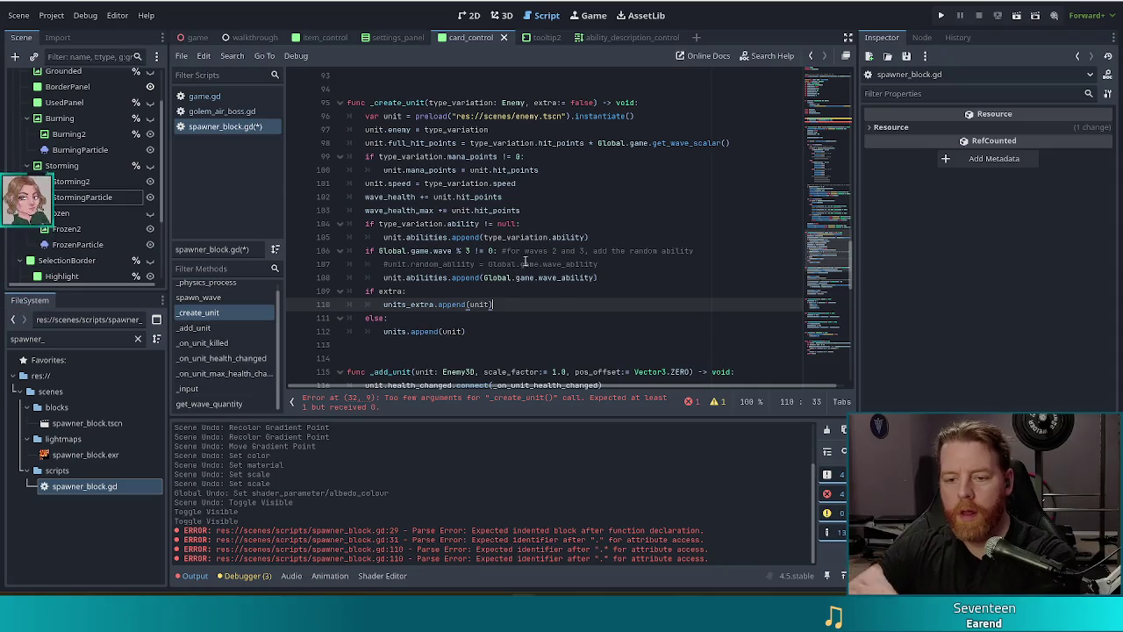
scroll(571, 254, down, 7)
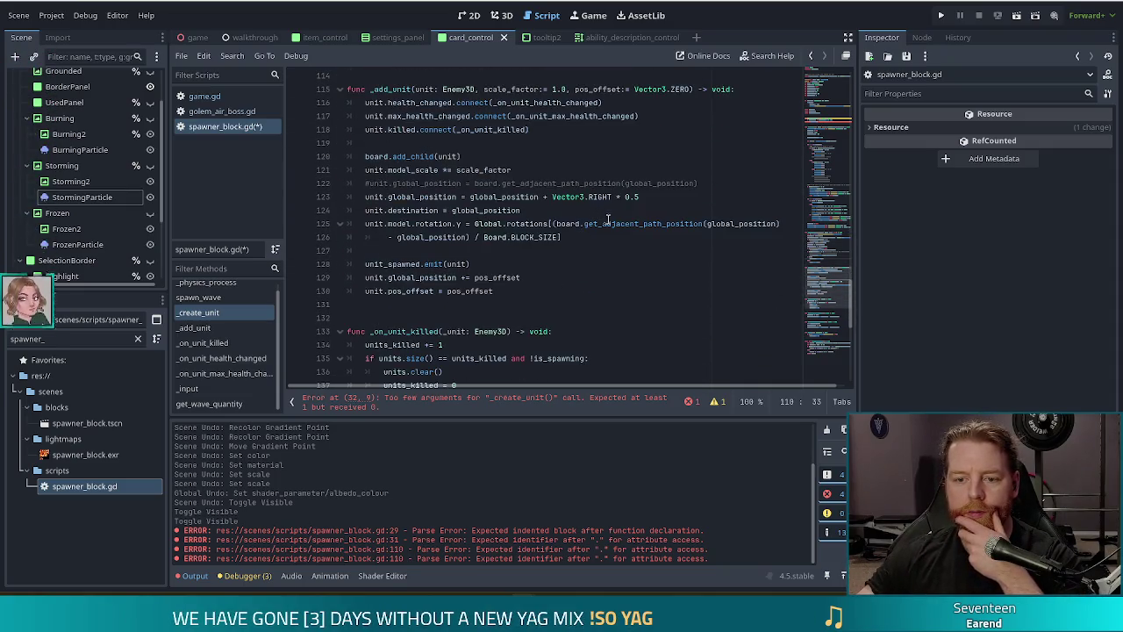
scroll(607, 217, up, 5)
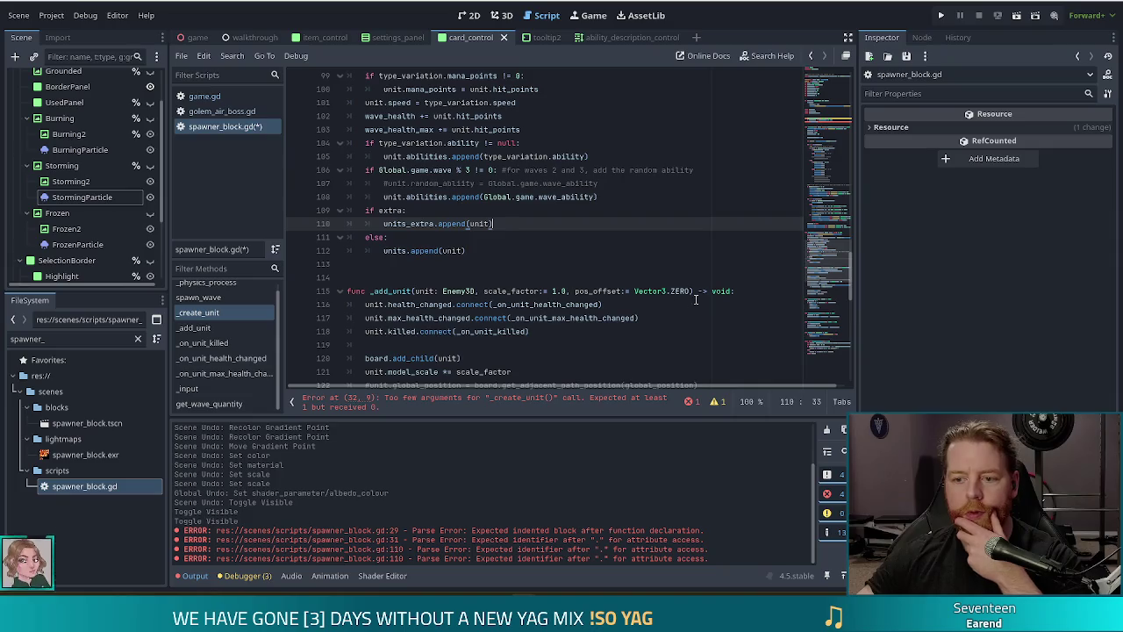
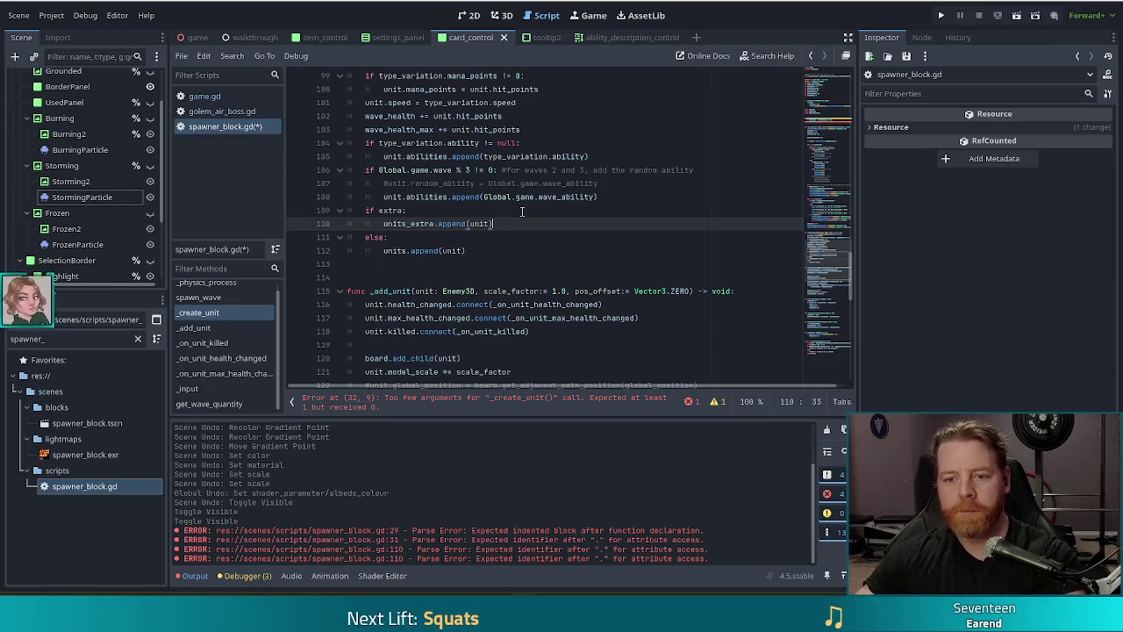
Step: Review _create_unit and _add_unit, checking the line that appends units to units
scroll(522, 212, up, 2)
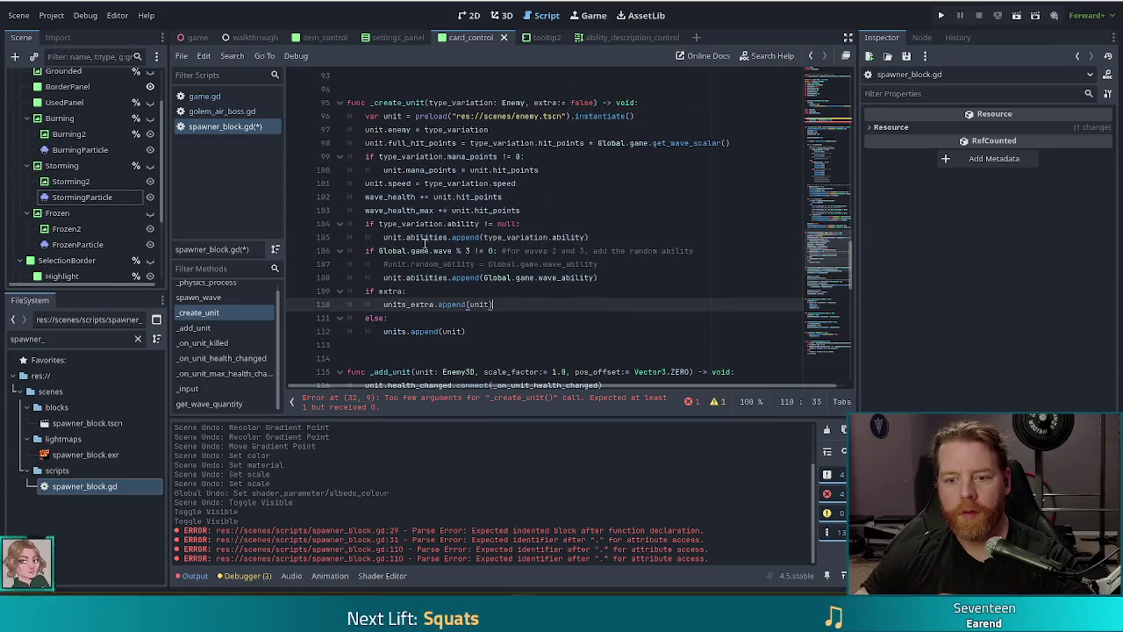
click(433, 277)
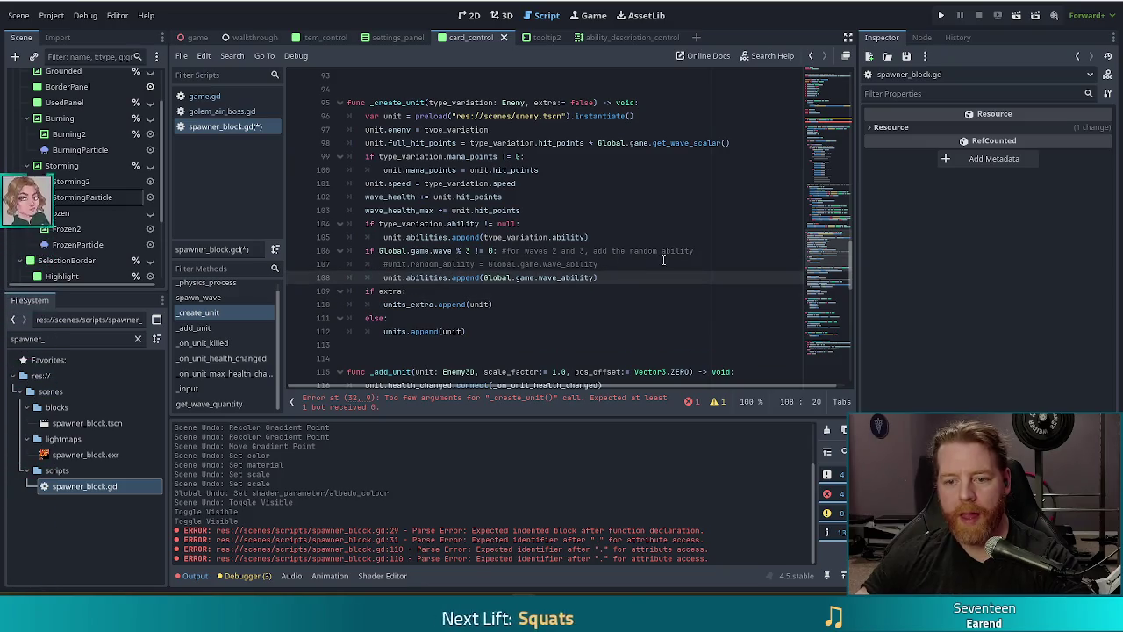
click(473, 330)
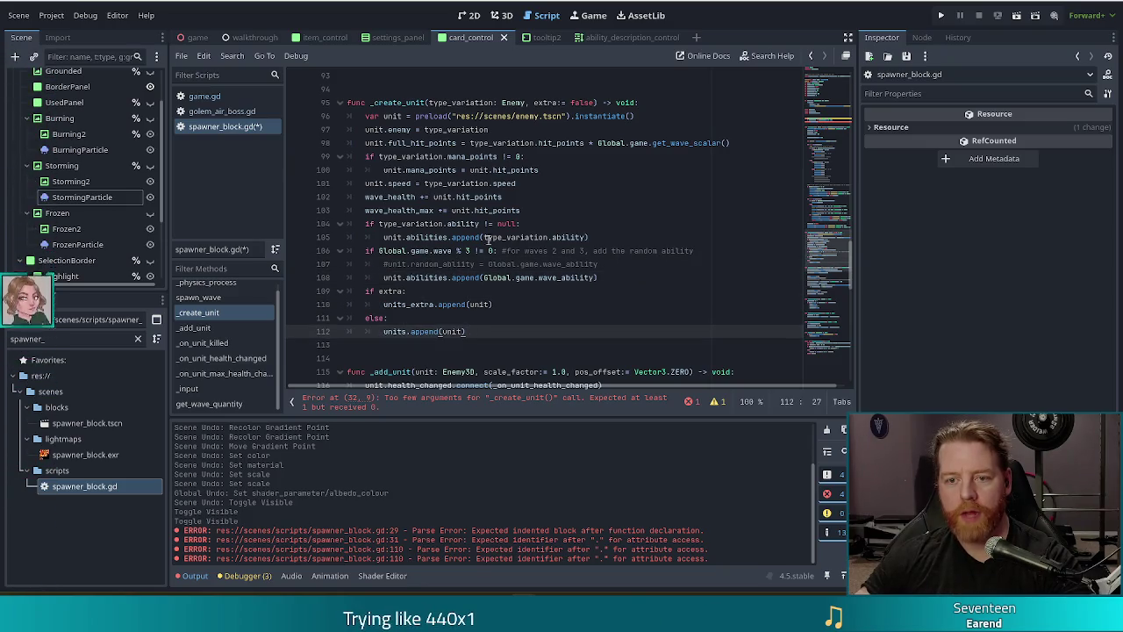
scroll(525, 253, down, 2)
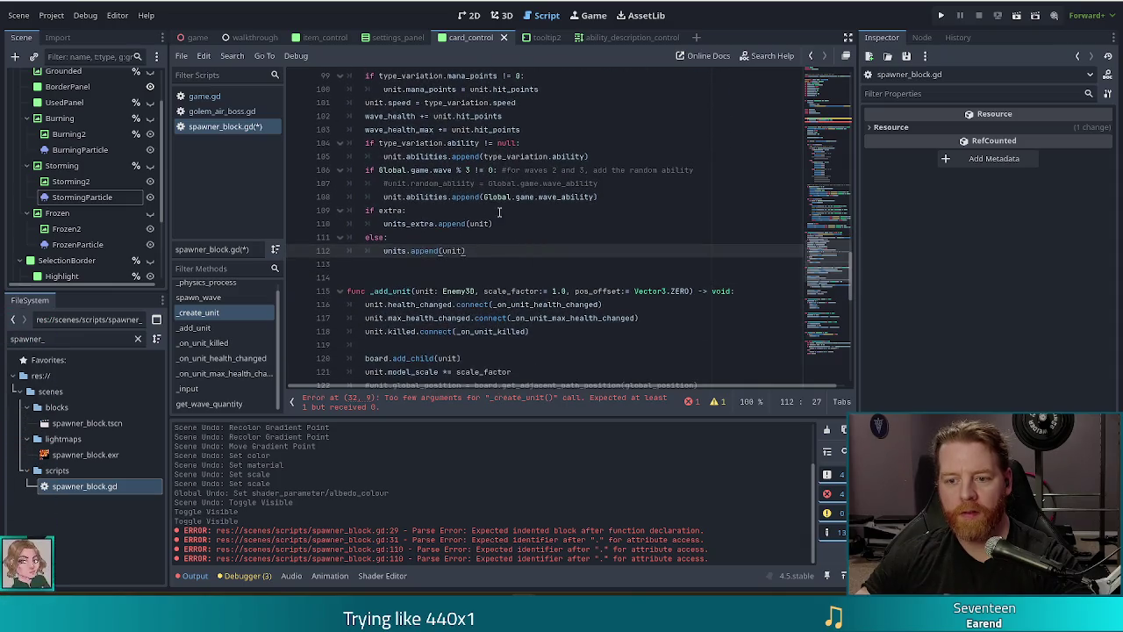
scroll(498, 208, up, 3)
scroll(497, 208, down, 6)
key(Down)
key(Down)
key(Down)
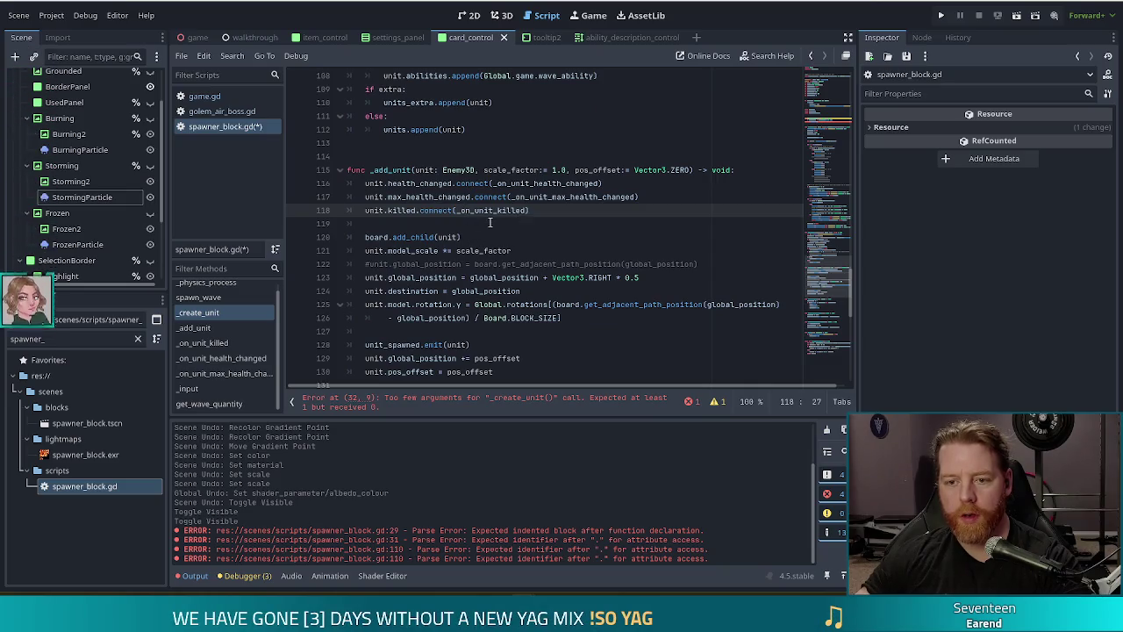
scroll(491, 222, up, 3)
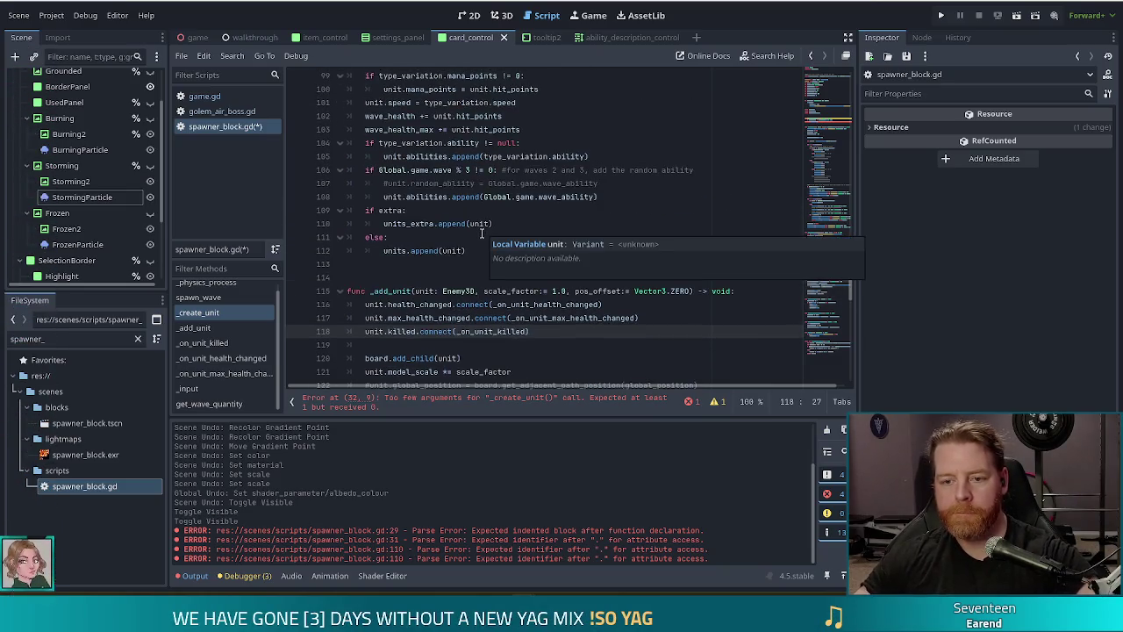
scroll(434, 242, down, 2)
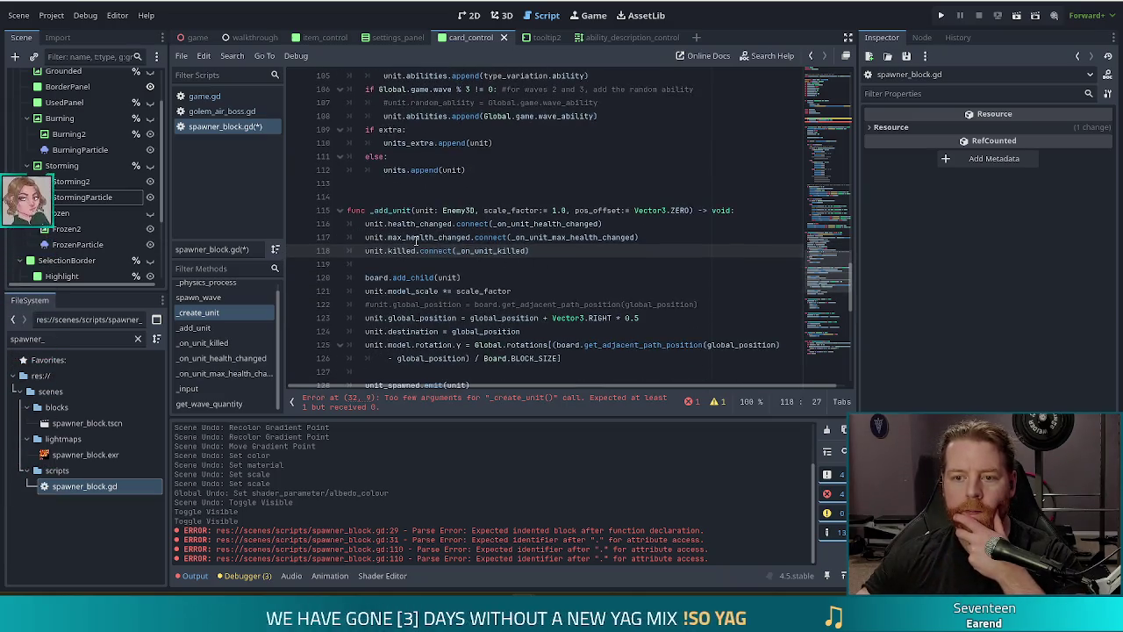
Step: Check the unit_spawned emit line in _add_unit, then jump to _physics_process via Filter Methods
click(414, 237)
scroll(480, 237, down, 2)
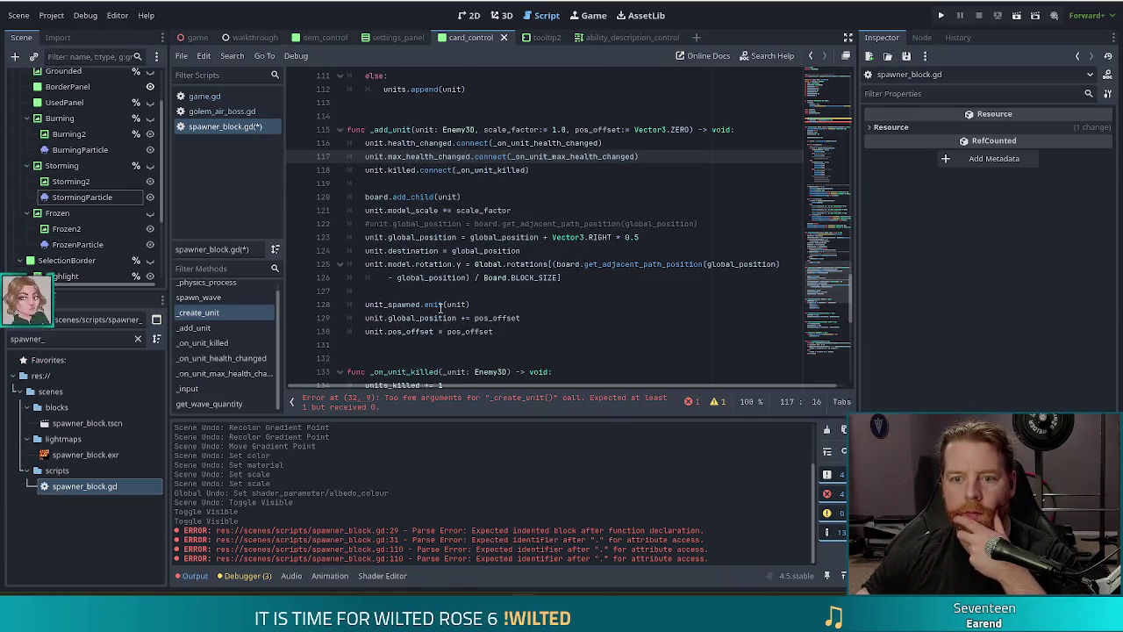
click(441, 305)
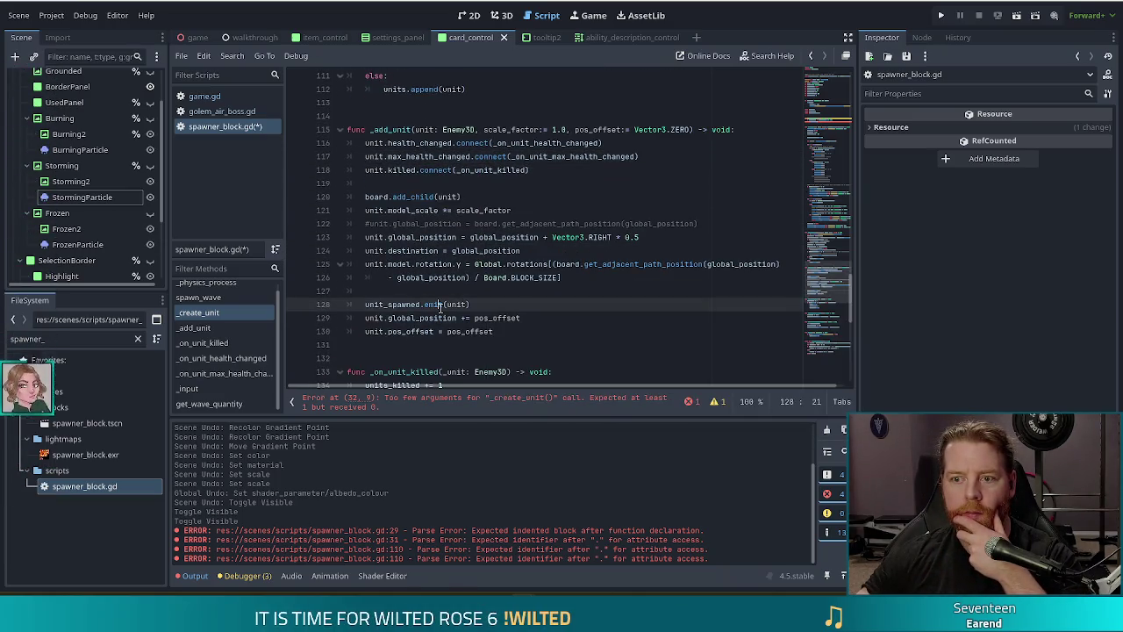
click(469, 158)
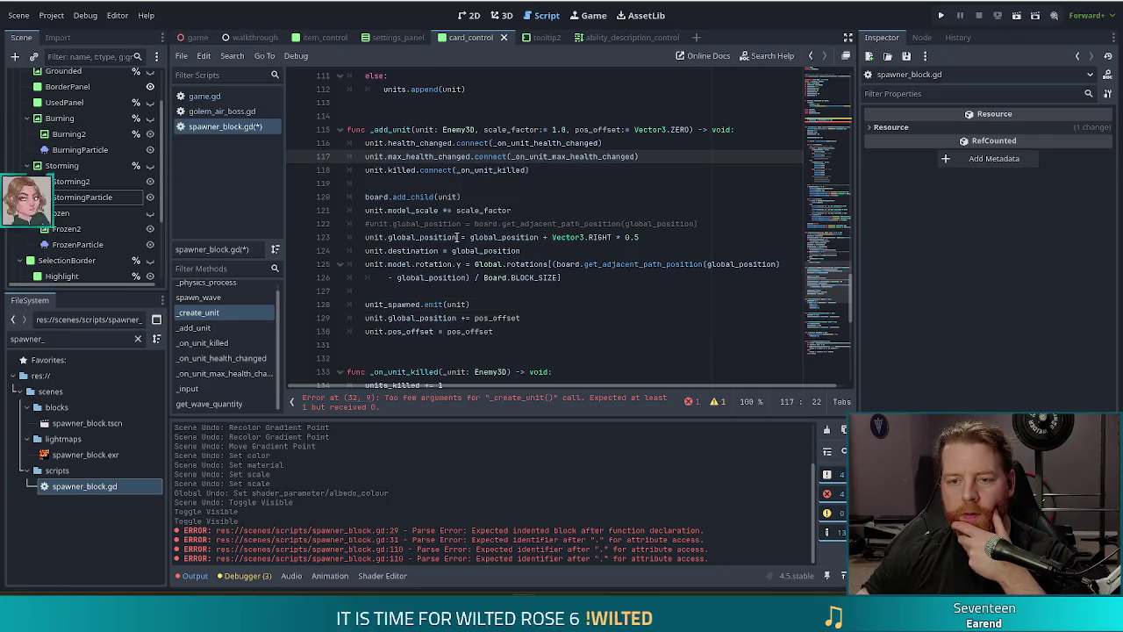
scroll(457, 246, up, 1)
scroll(458, 236, up, 3)
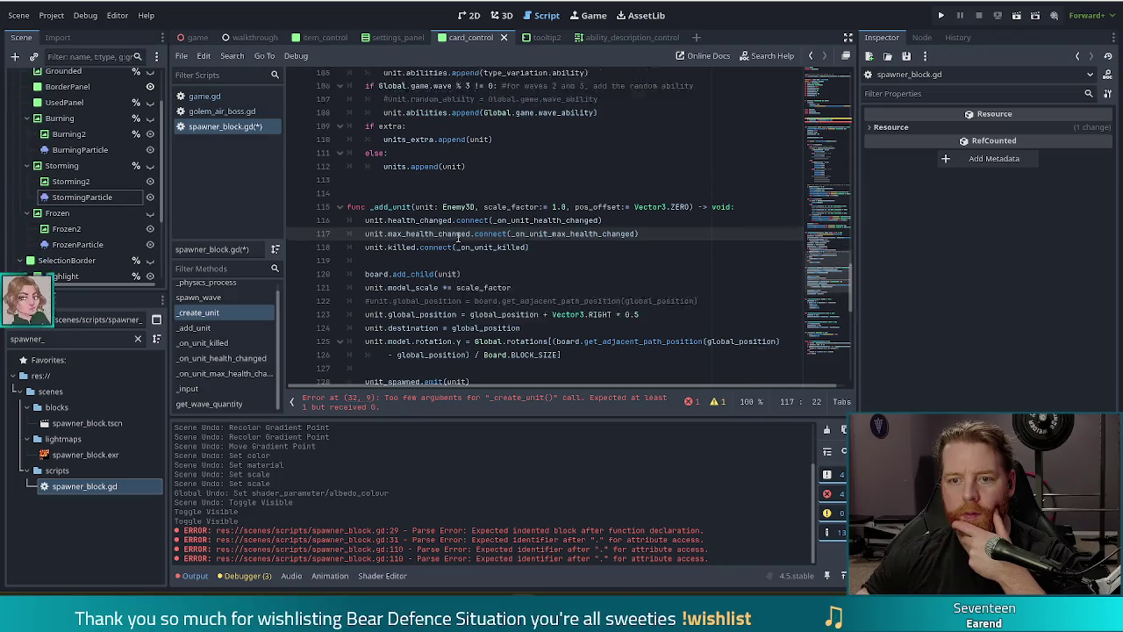
click(426, 143)
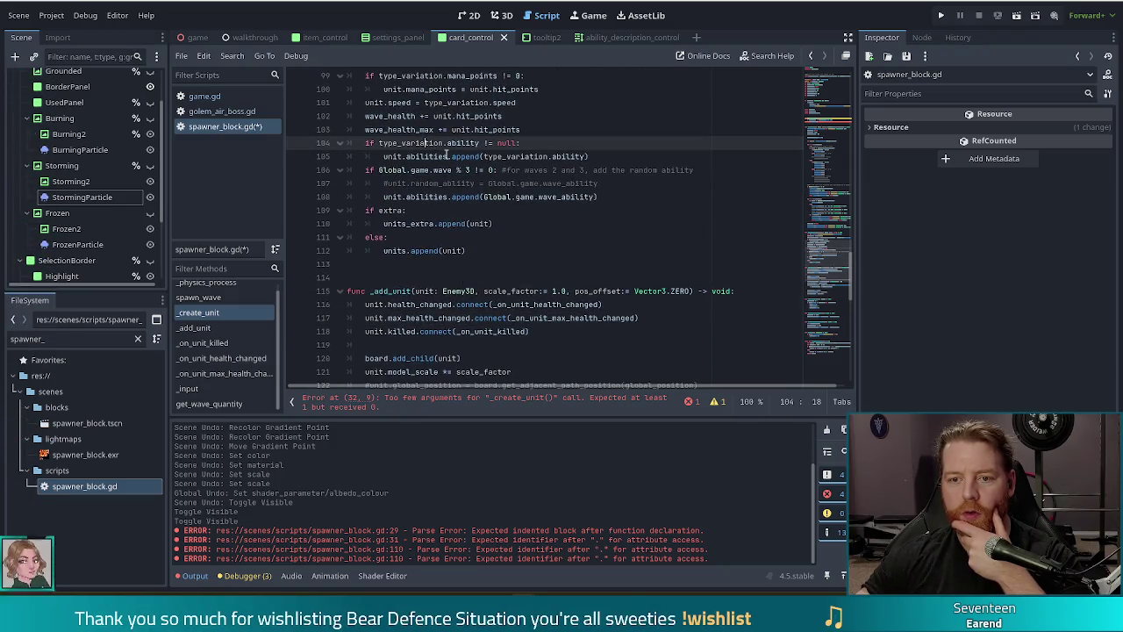
scroll(447, 176, up, 2)
click(210, 287)
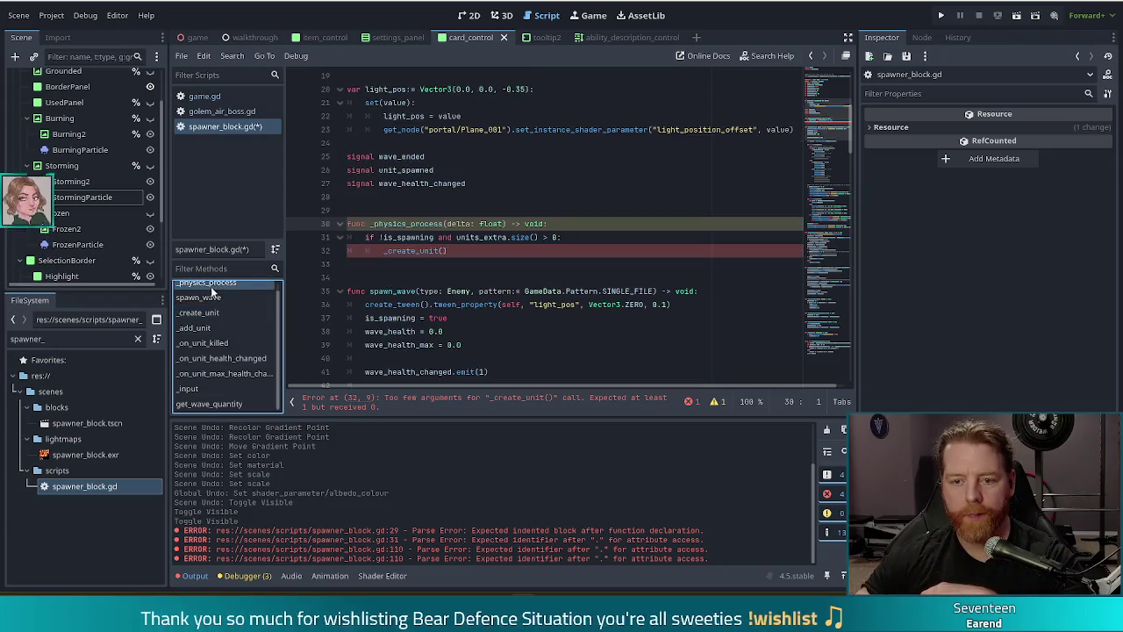
Step: Fill the empty spawning call with the arguments units_extra[0], true
click(448, 252)
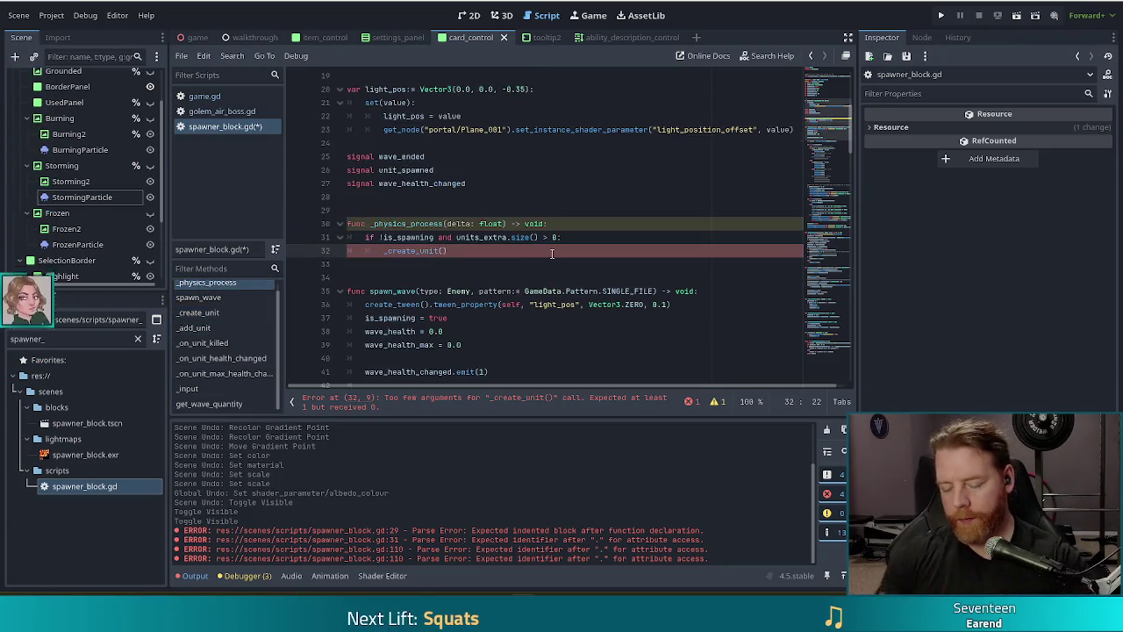
text(units_extra)
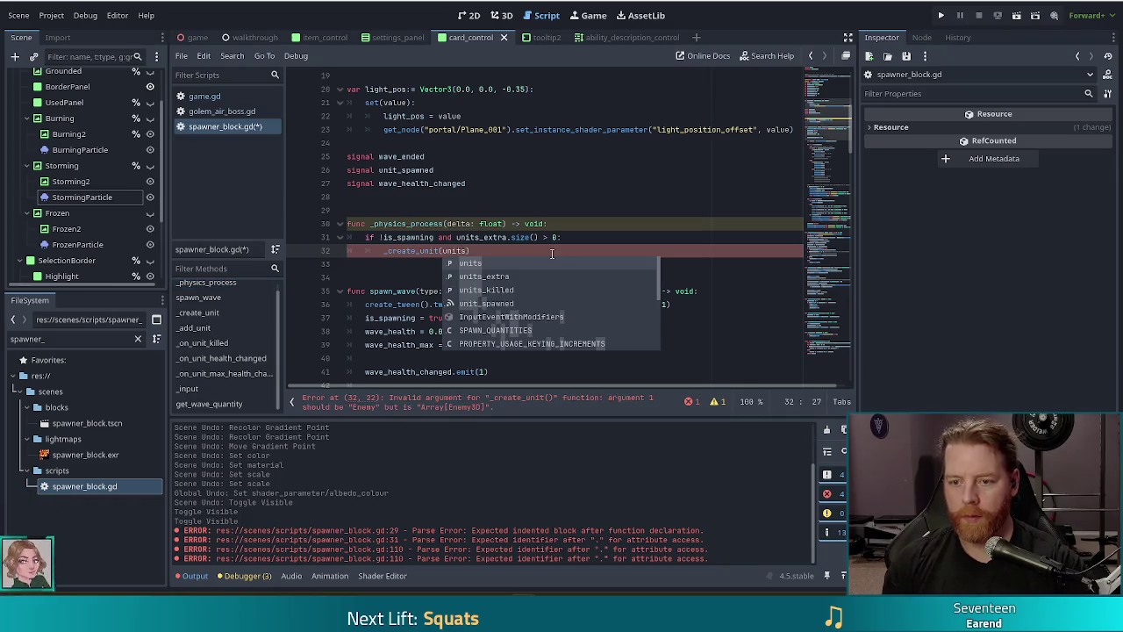
text([0], )
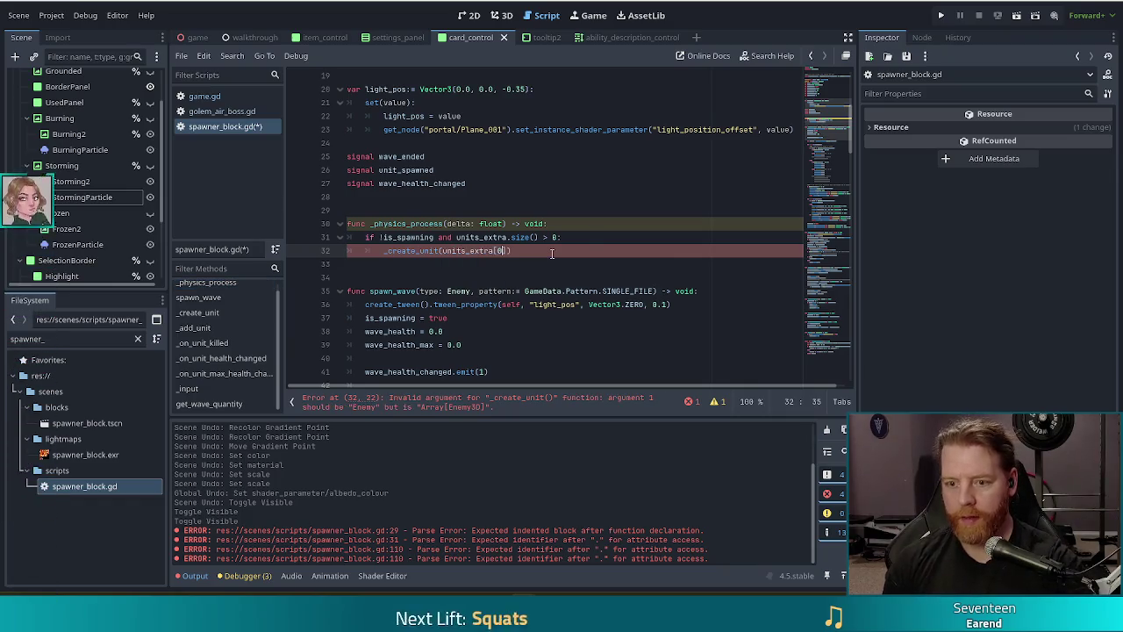
text(true)
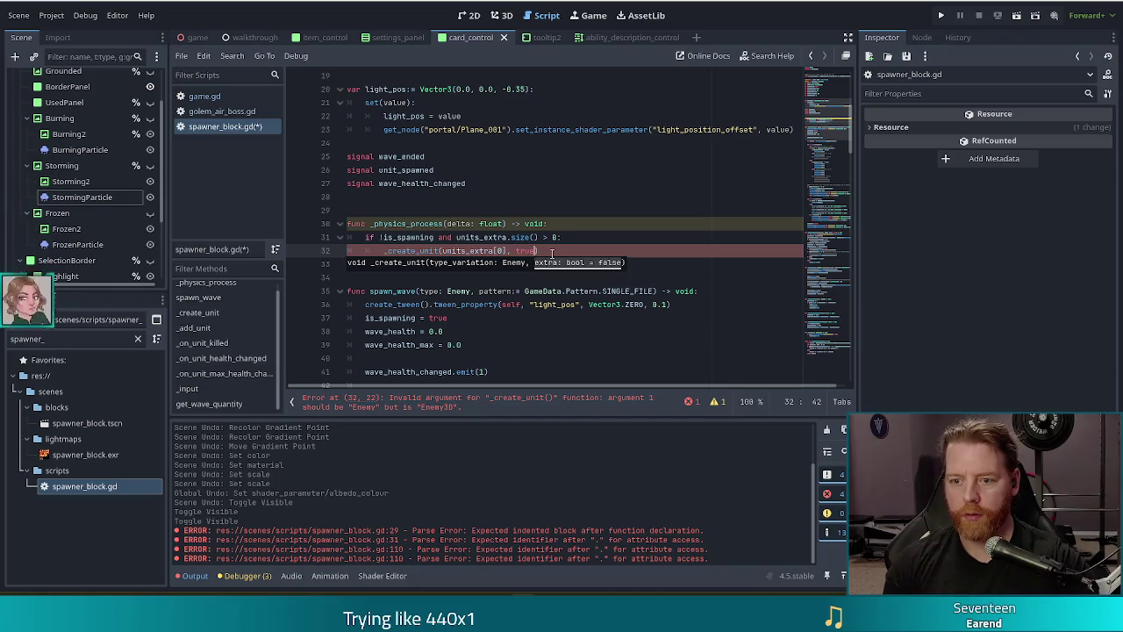
key(Escape)
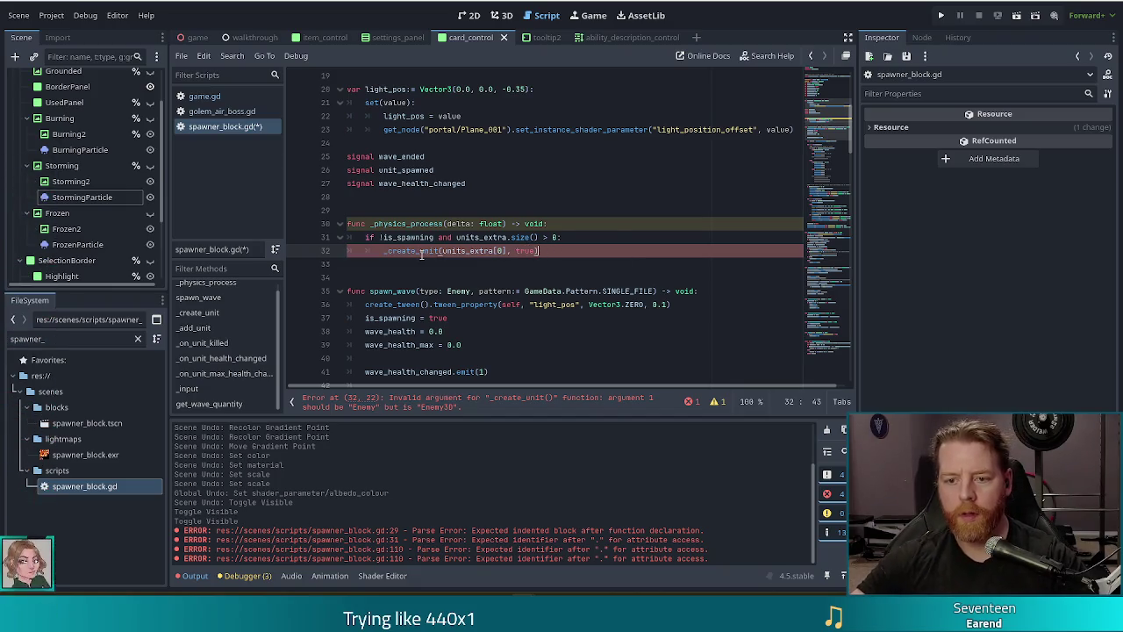
click(521, 225)
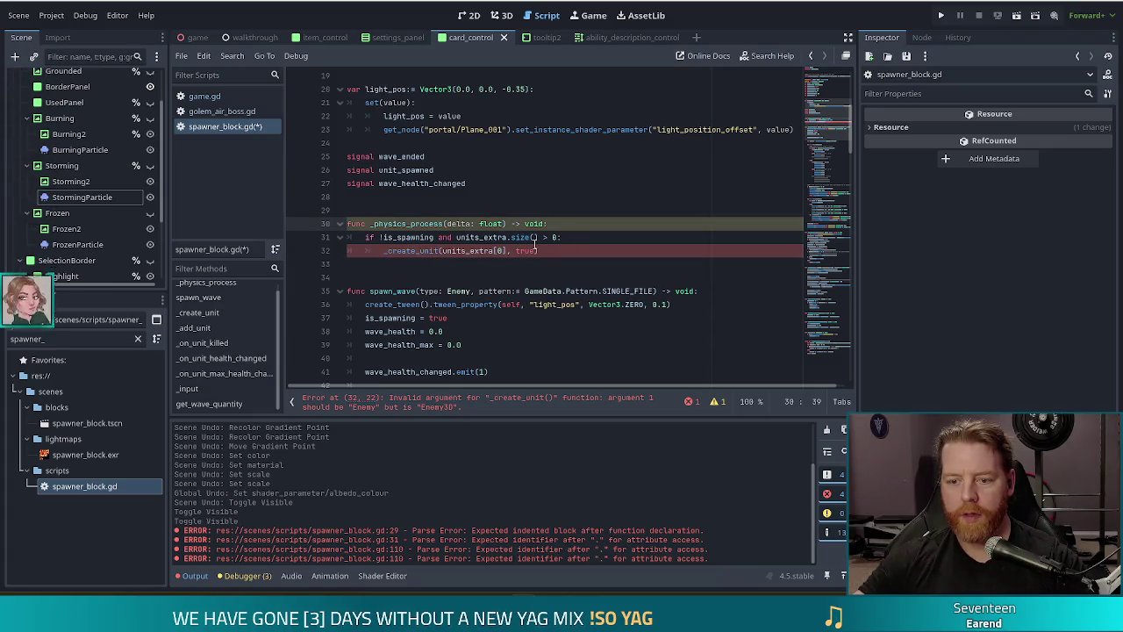
click(511, 250)
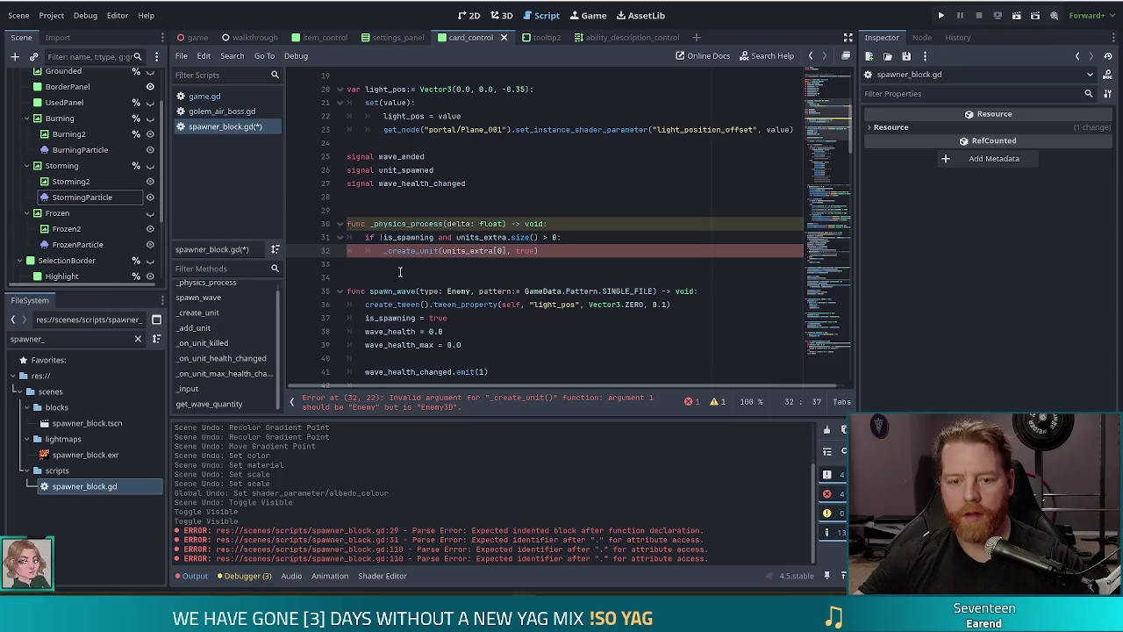
Step: Rename the call to _add_unit and review the !is_spawning and units_extra.size() > 0 condition
click(416, 250)
key(BackSpace)
key(BackSpace)
key(BackSpace)
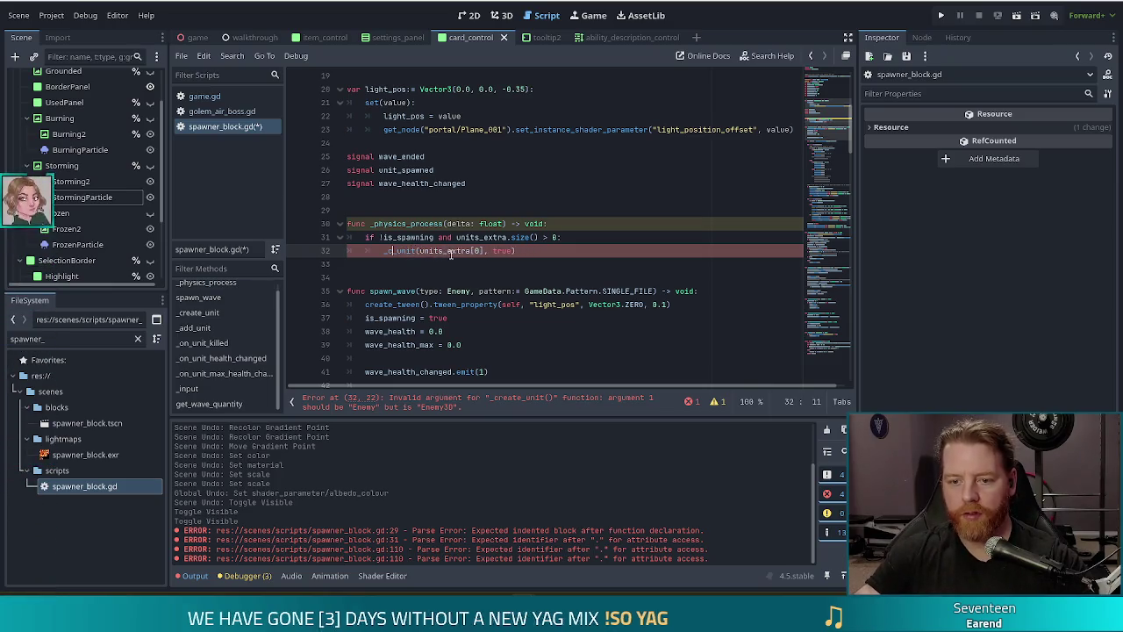
key(BackSpace)
text(add)
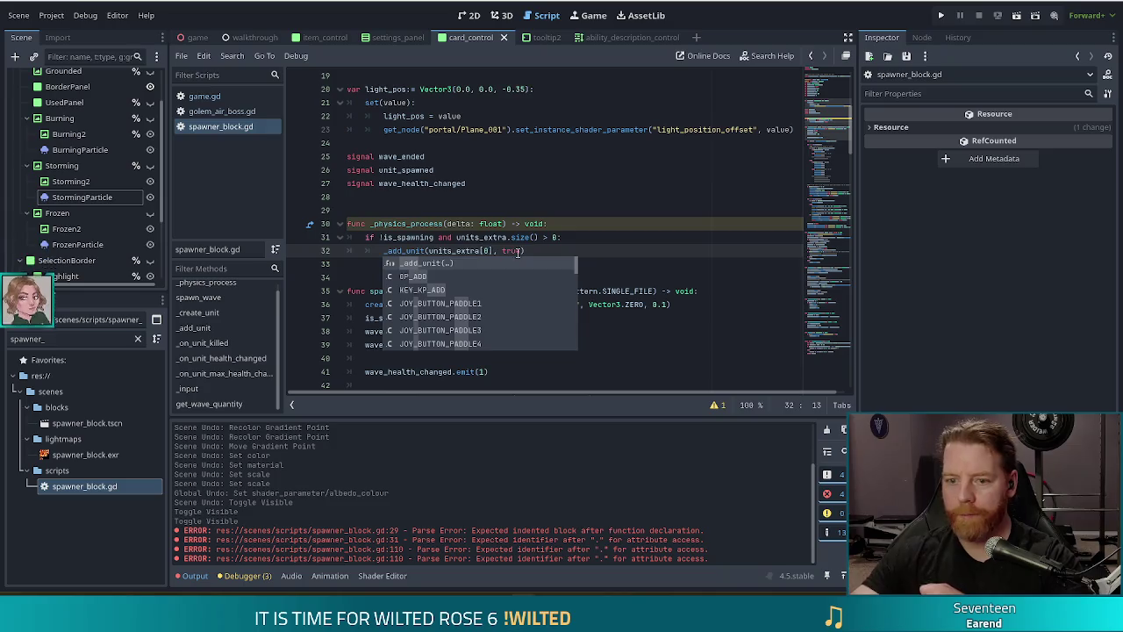
click(519, 236)
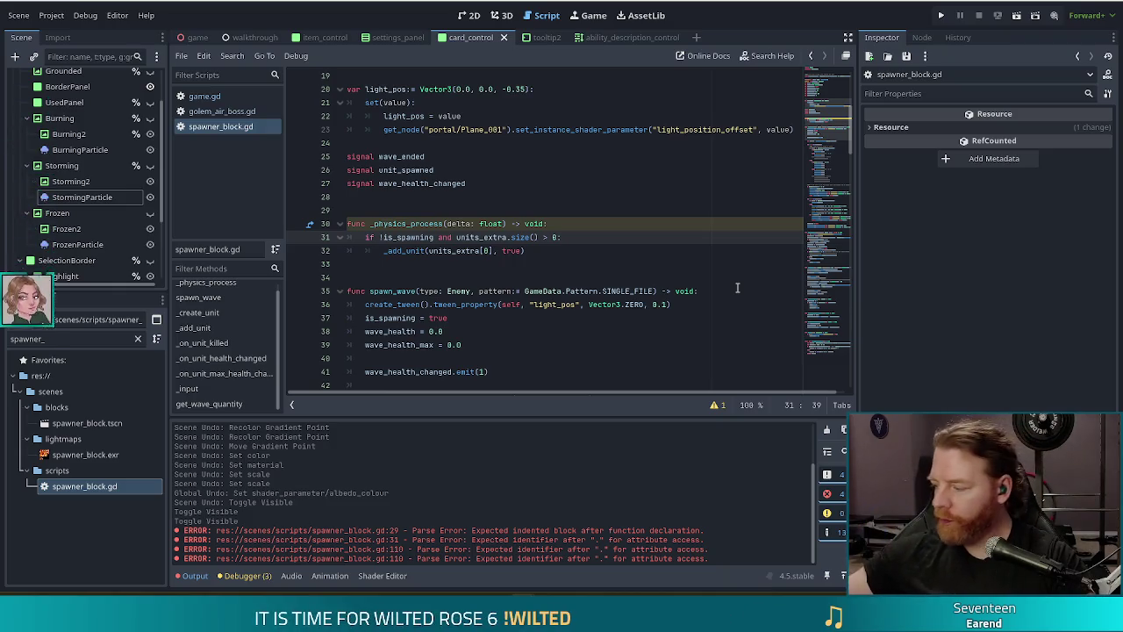
click(448, 224)
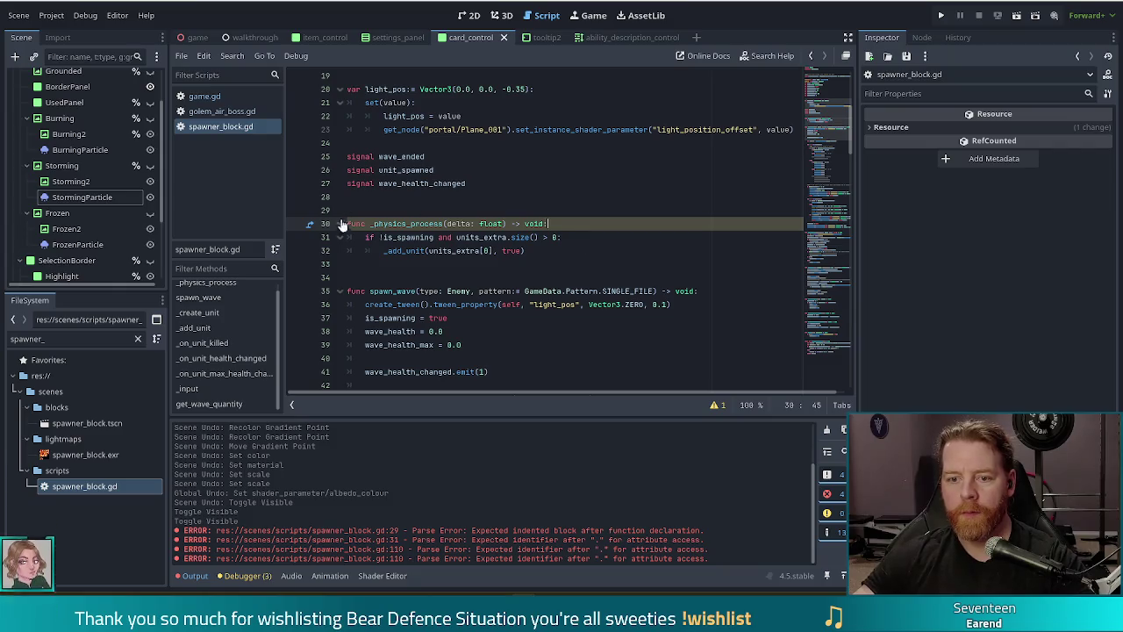
click(416, 237)
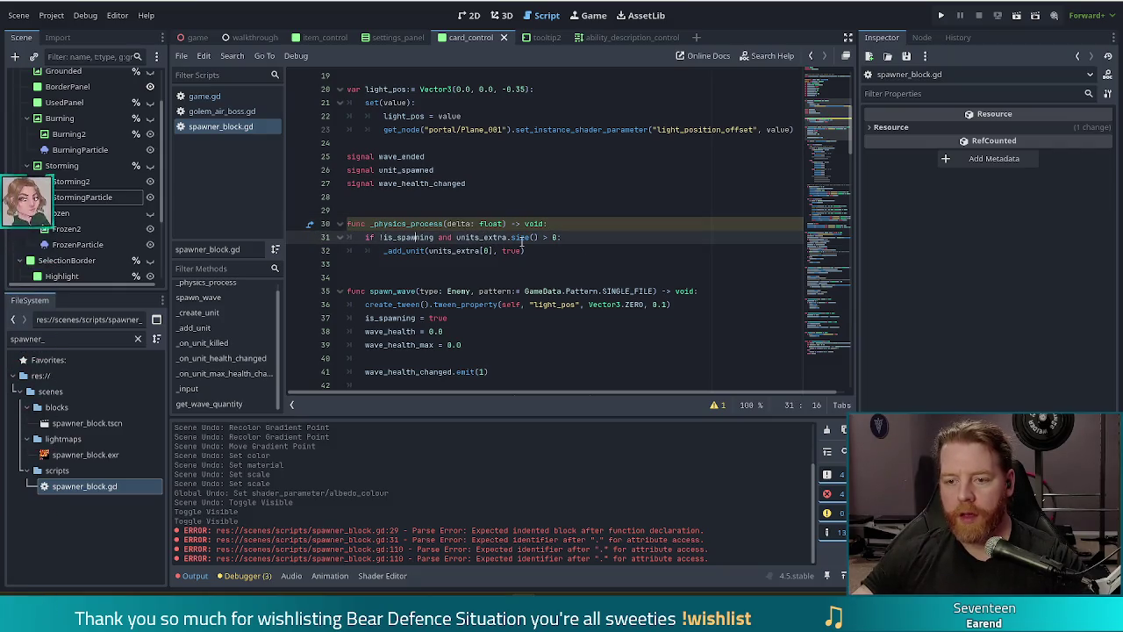
click(572, 236)
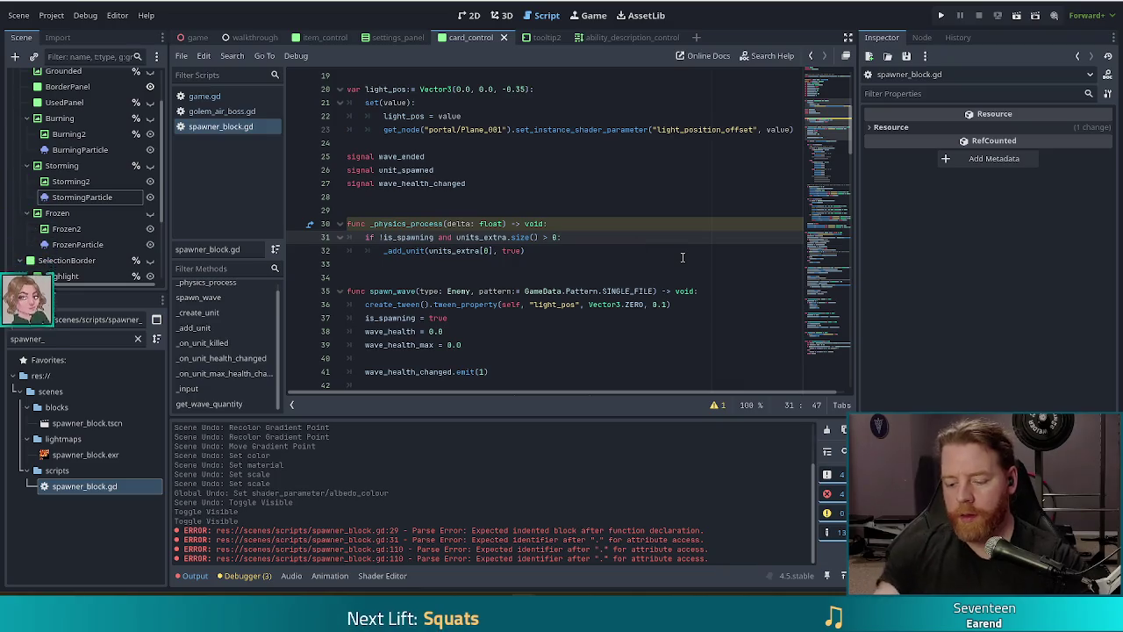
Step: Append 'and spawn_elapsed >= spawn_cooldown' to the line 31 condition using autocomplete
text(and ela)
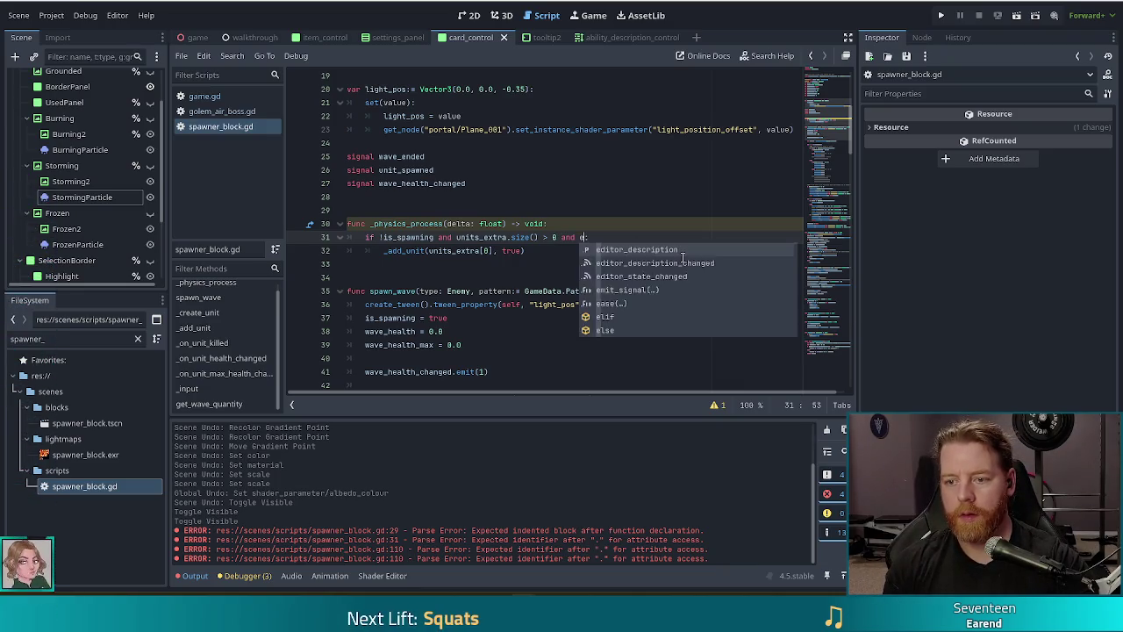
key(Return)
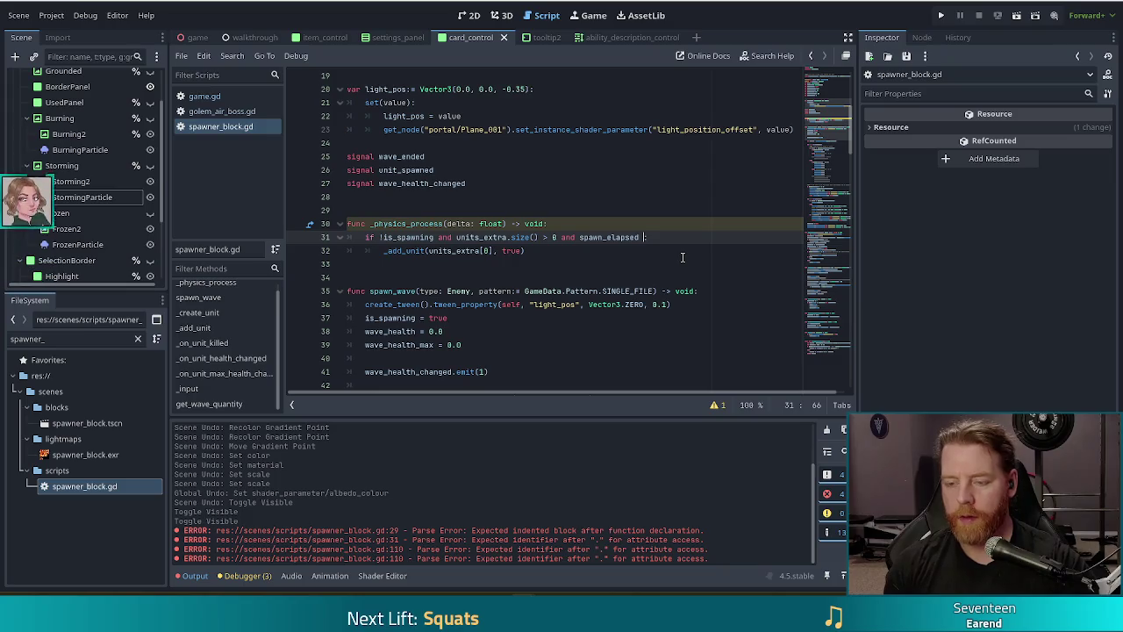
text(>= cool)
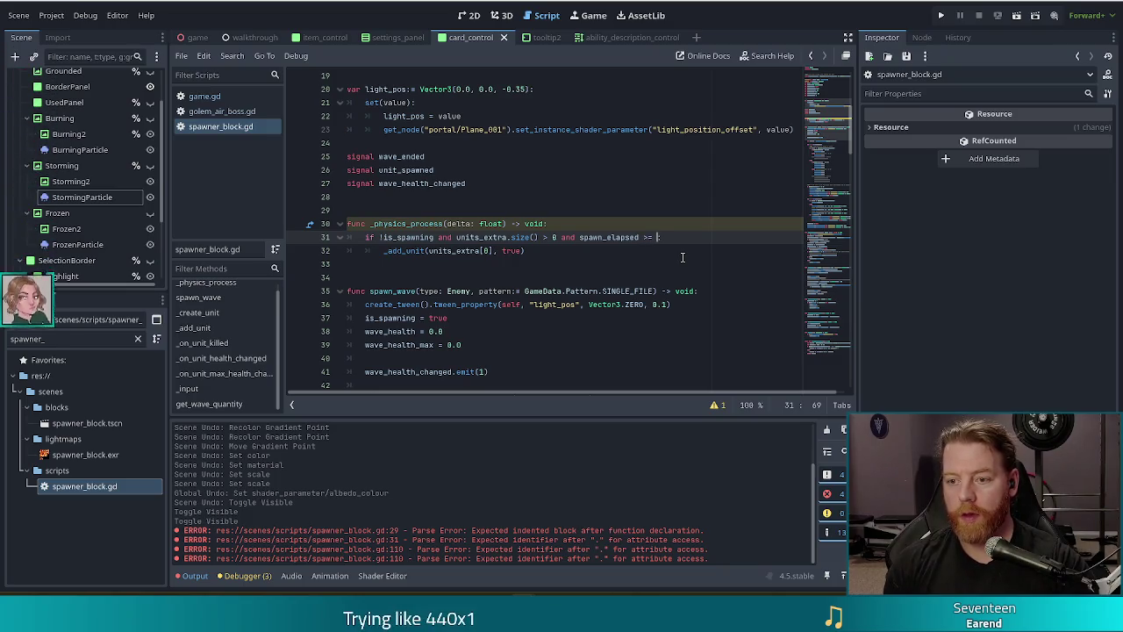
key(ctrl+space)
text(co)
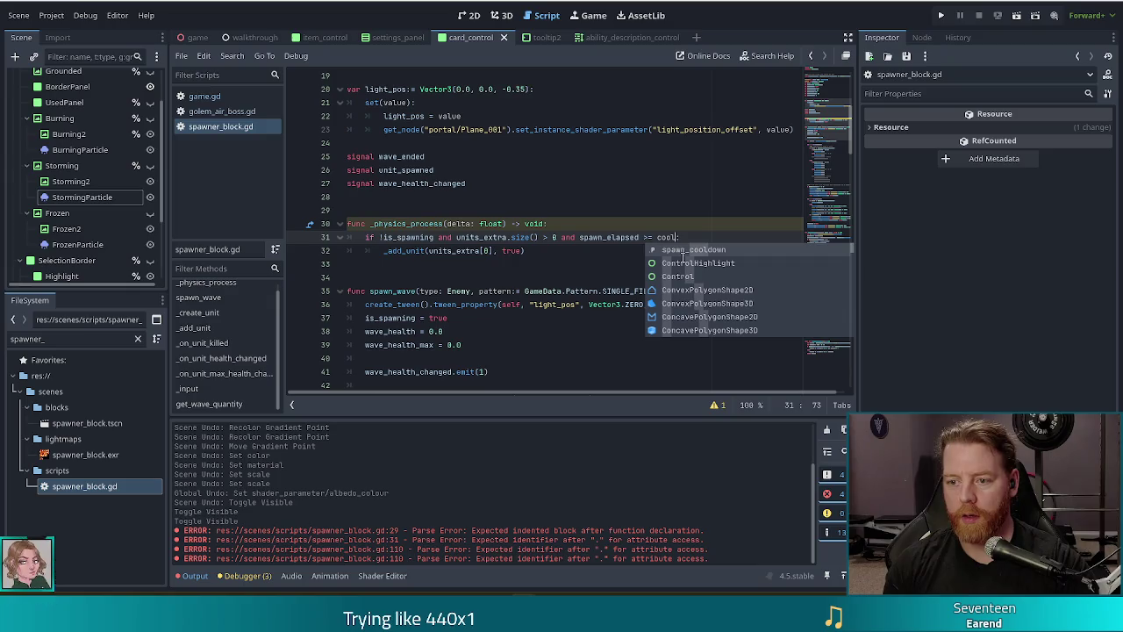
key(Return)
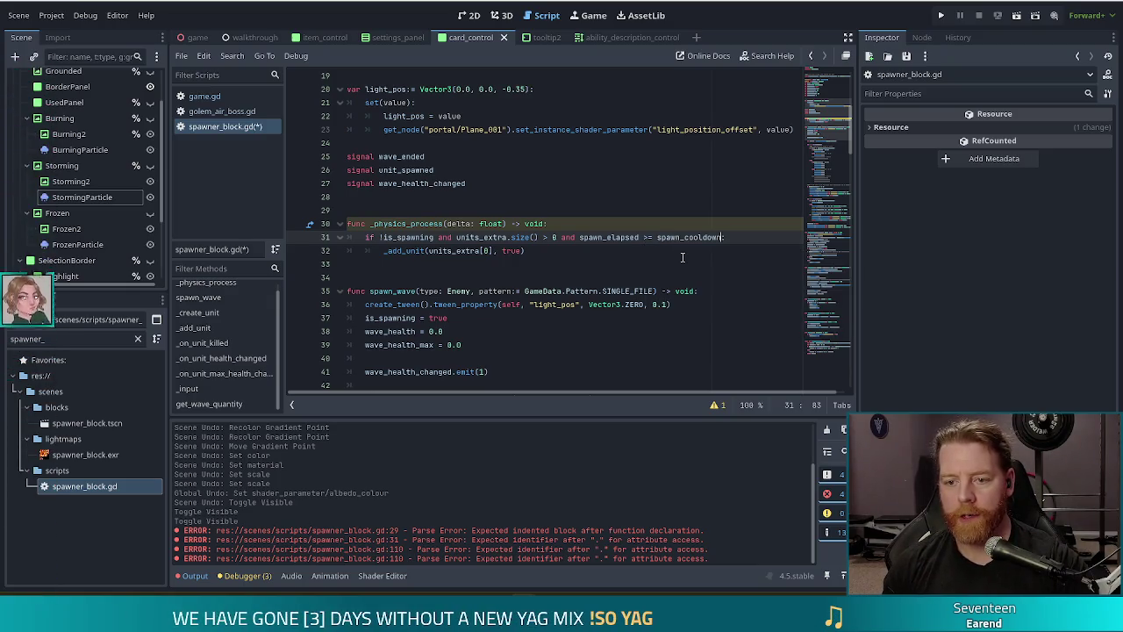
Step: Delete the 'and' before units_extra, pushing that check onto its own line
key(Down)
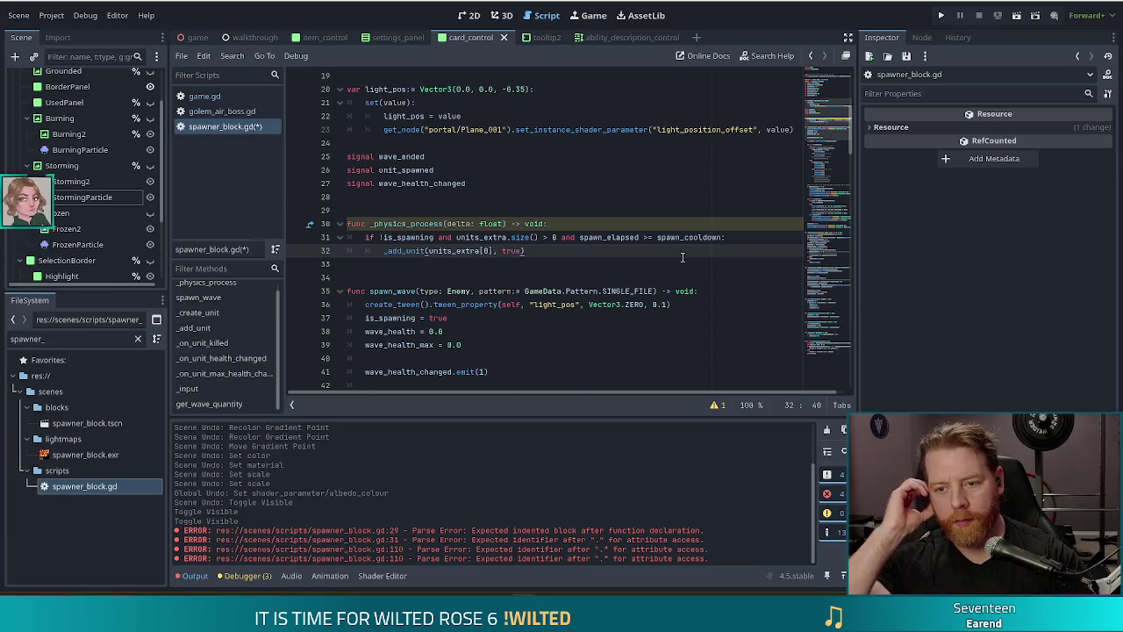
click(456, 237)
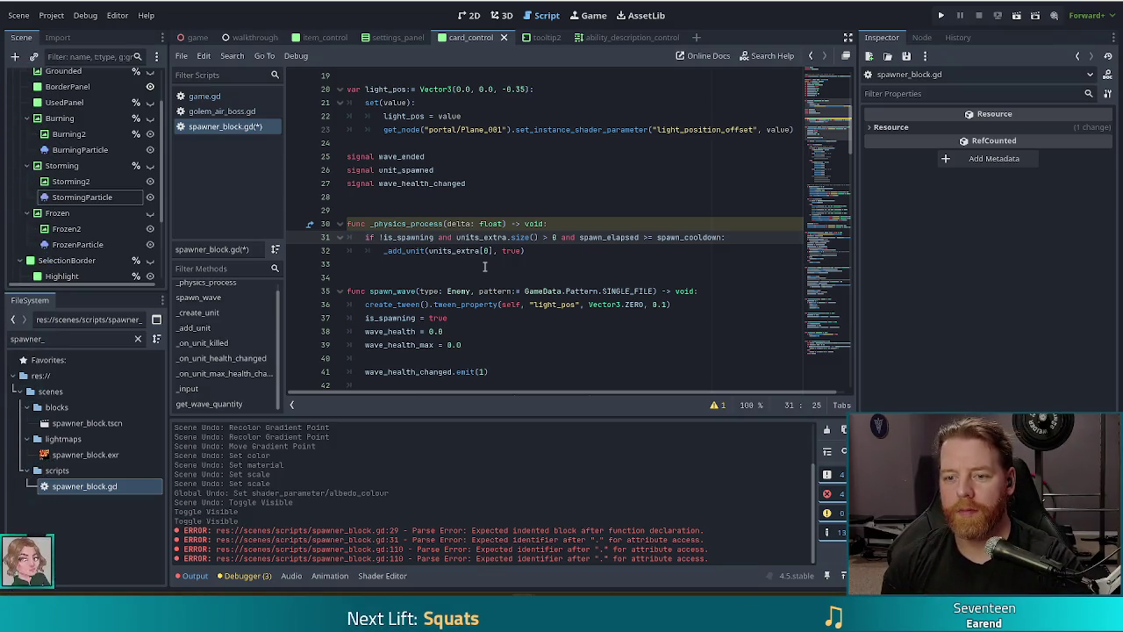
key(BackSpace)
key(BackSpace)
key(BackSpace)
Step: Split off 'if !is_spawning:' and add 'spawn_elapsed += delta' inside it
key(Return)
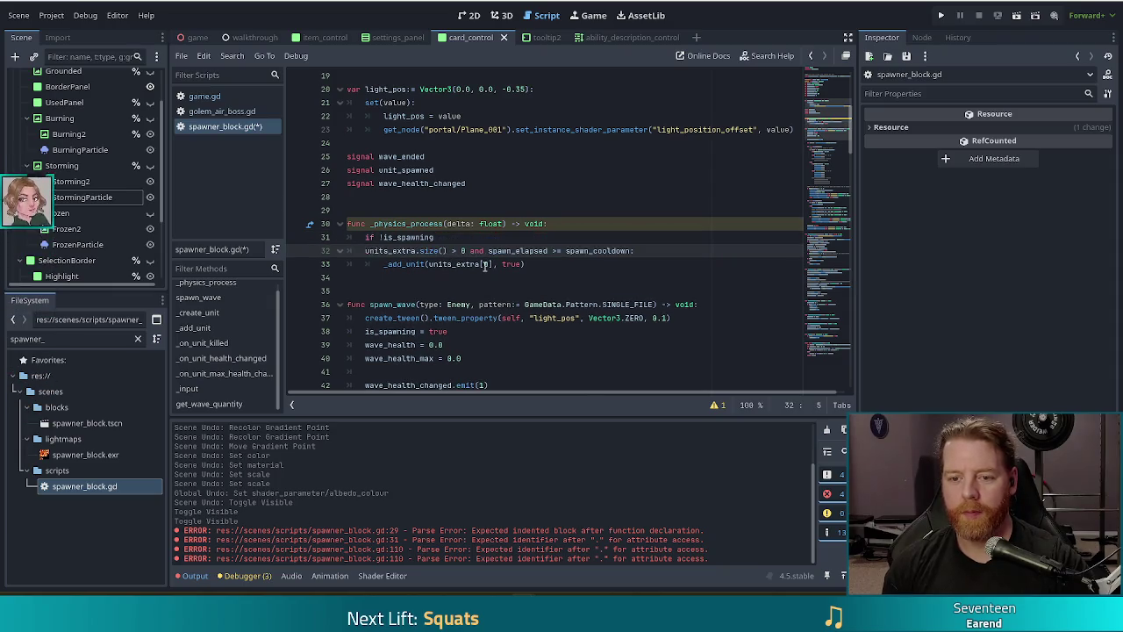
key(Up)
key(End)
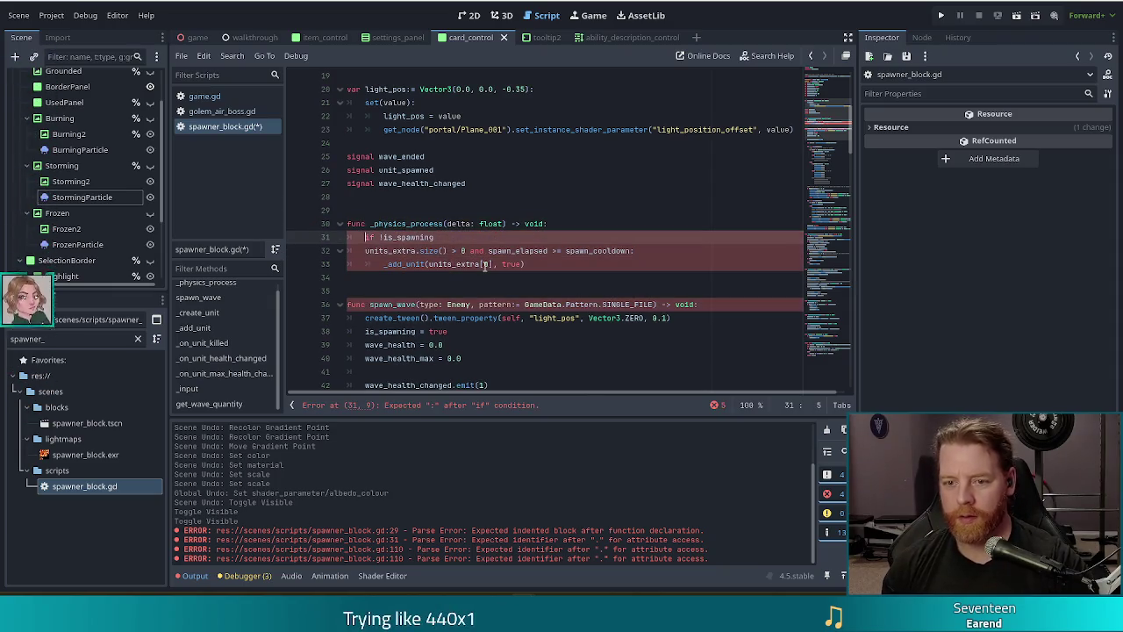
text(spawn)
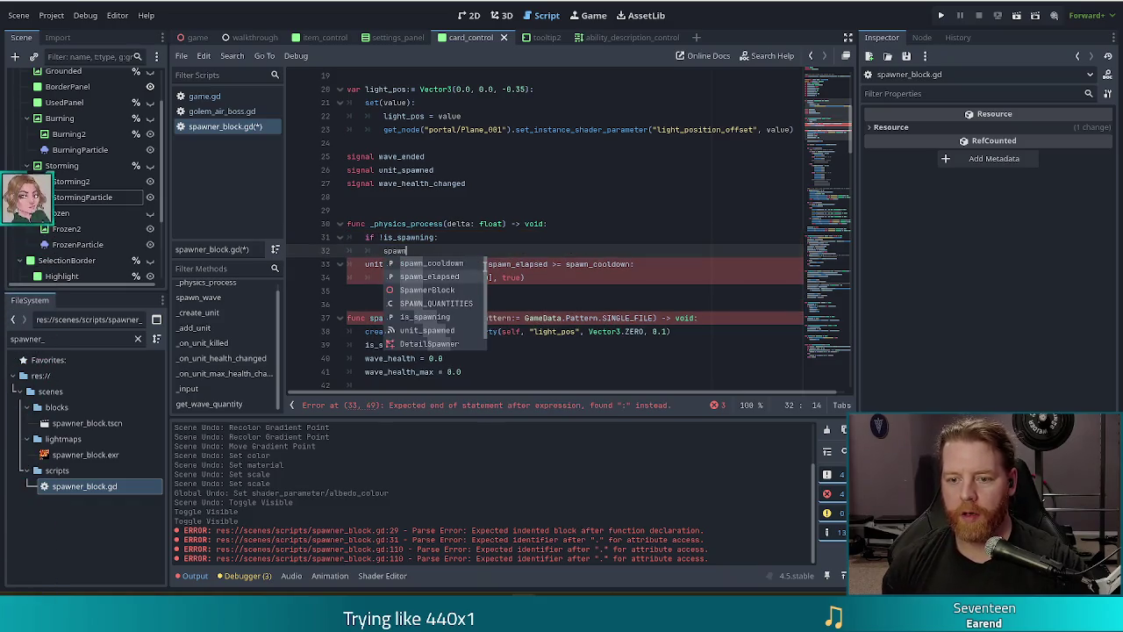
key(Return)
text(+= )
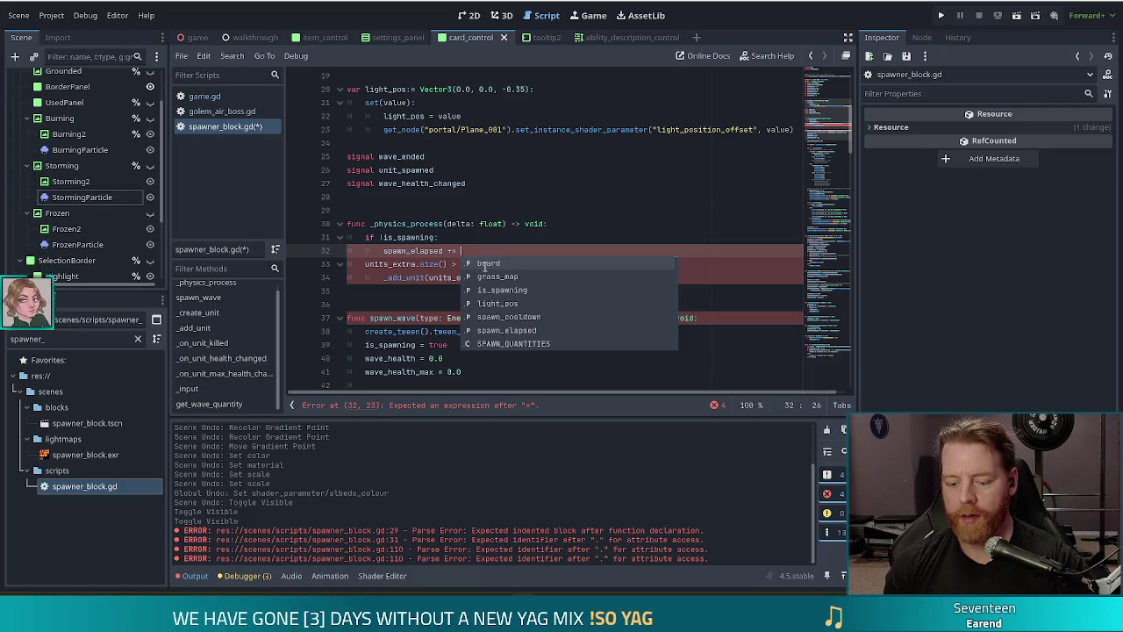
text(delta)
Step: Make the units_extra/cooldown check a nested if, indenting it and the _add_unit call
click(484, 263)
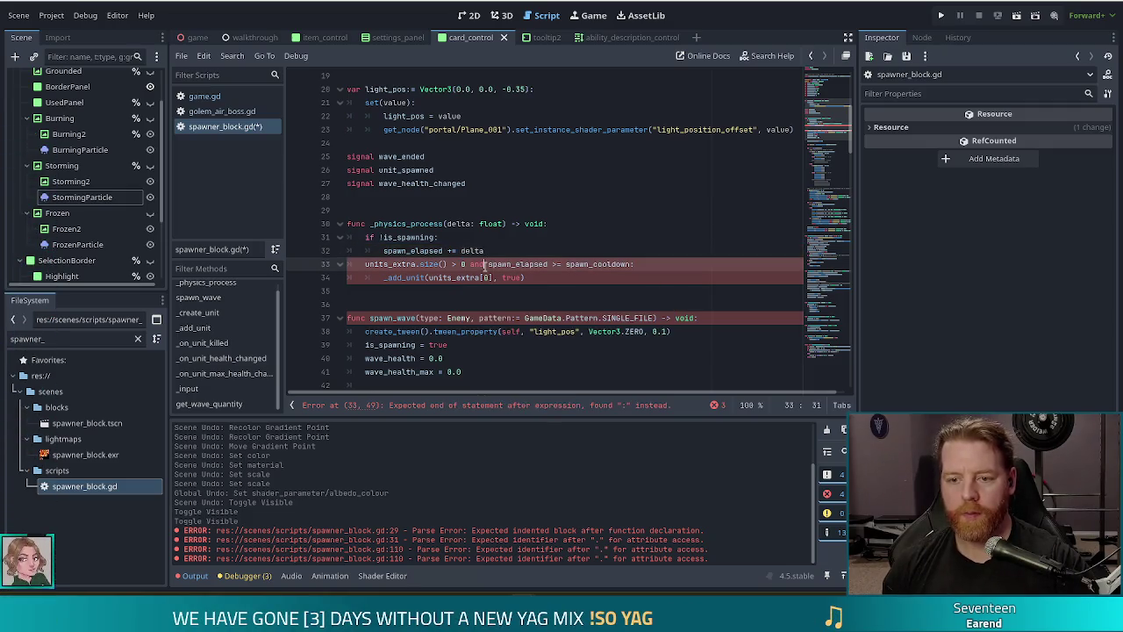
key(Home)
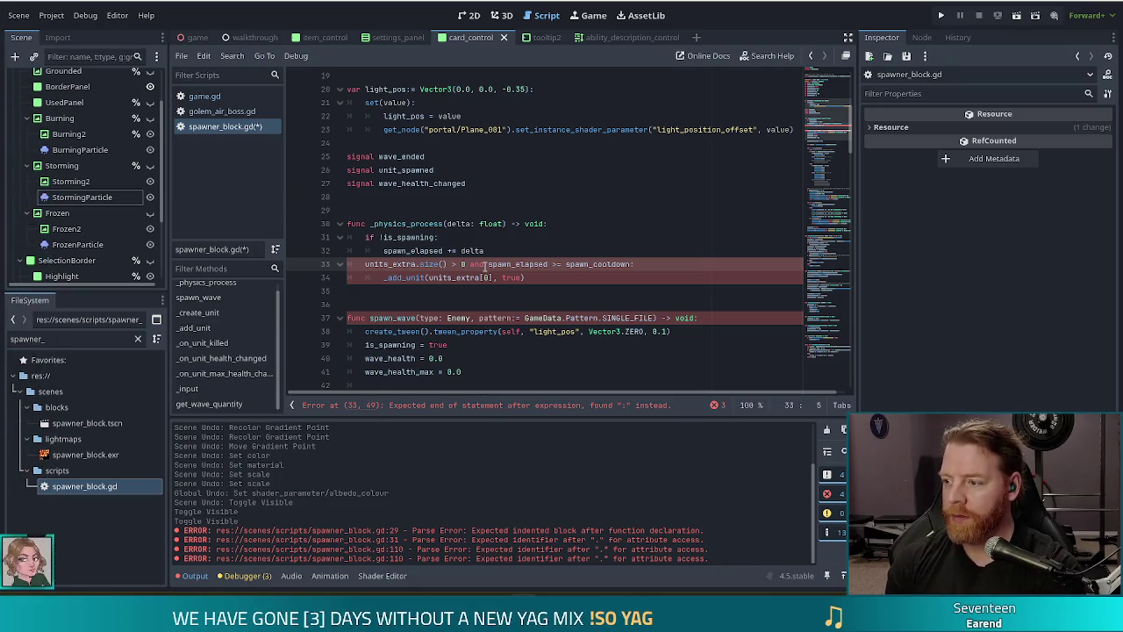
text(if)
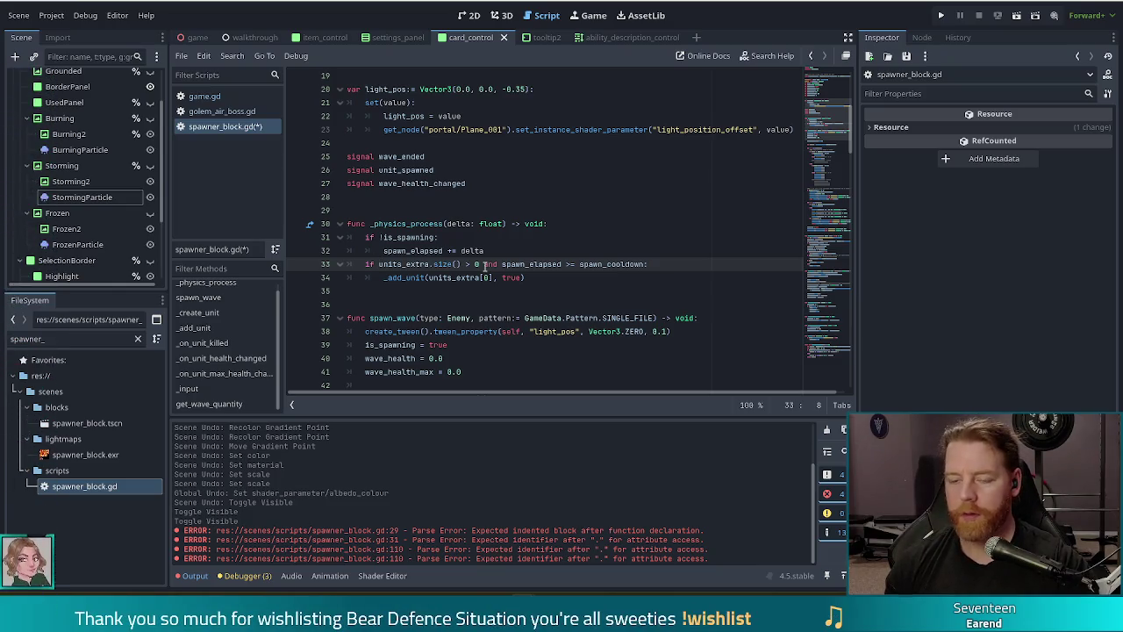
key(shift+Down)
key(Tab)
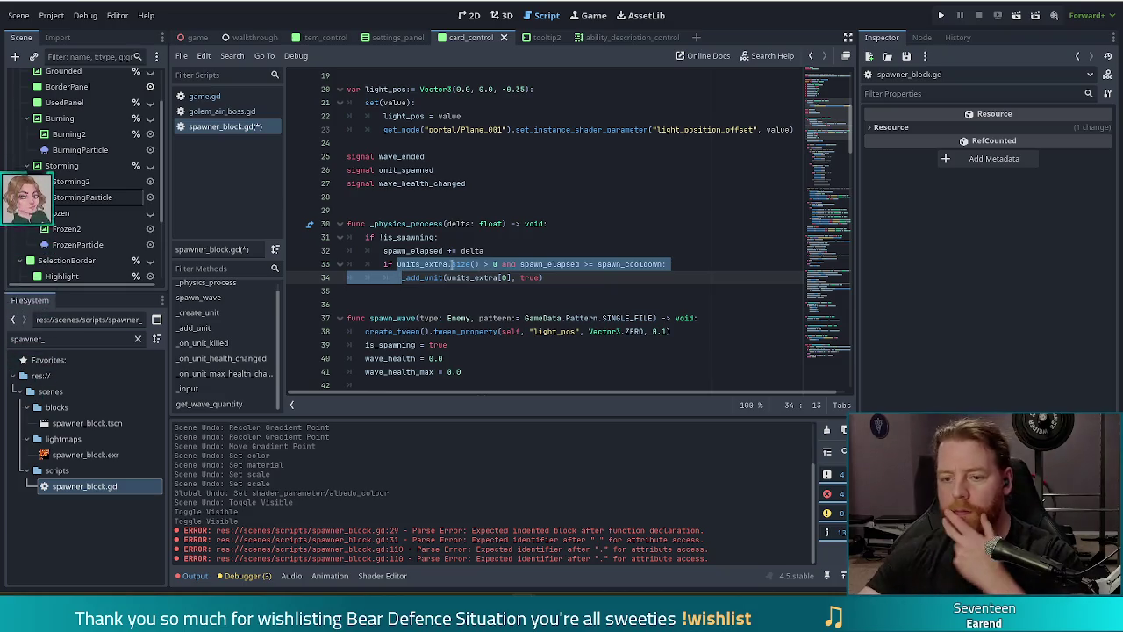
click(450, 268)
Step: Review the restructured block and start a new line after the _add_unit call
click(400, 235)
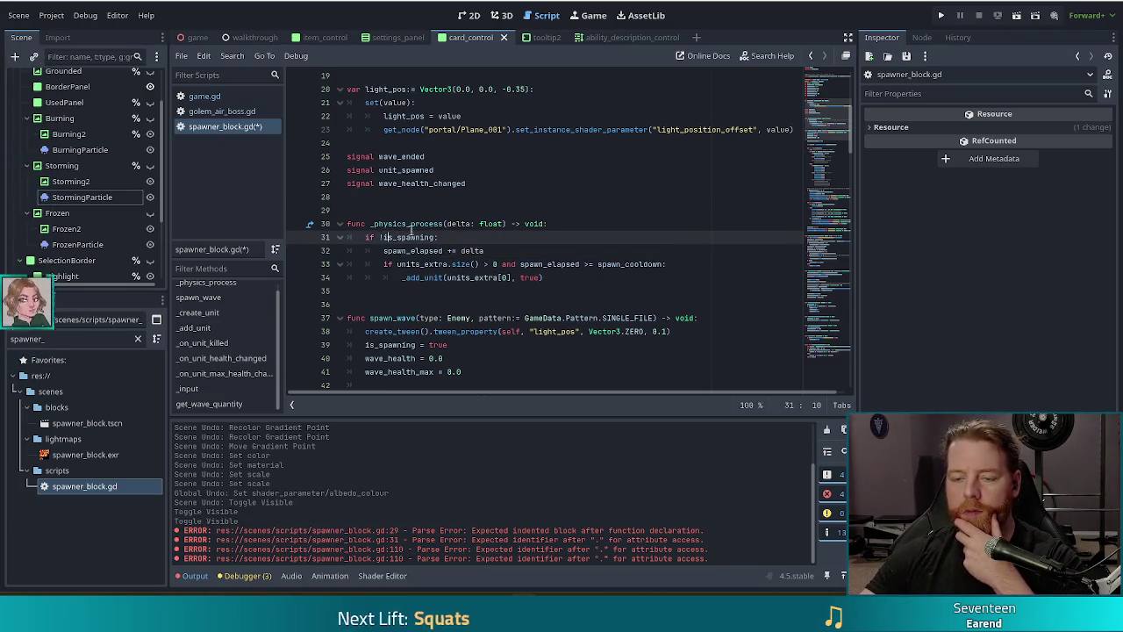
key(Down)
click(484, 264)
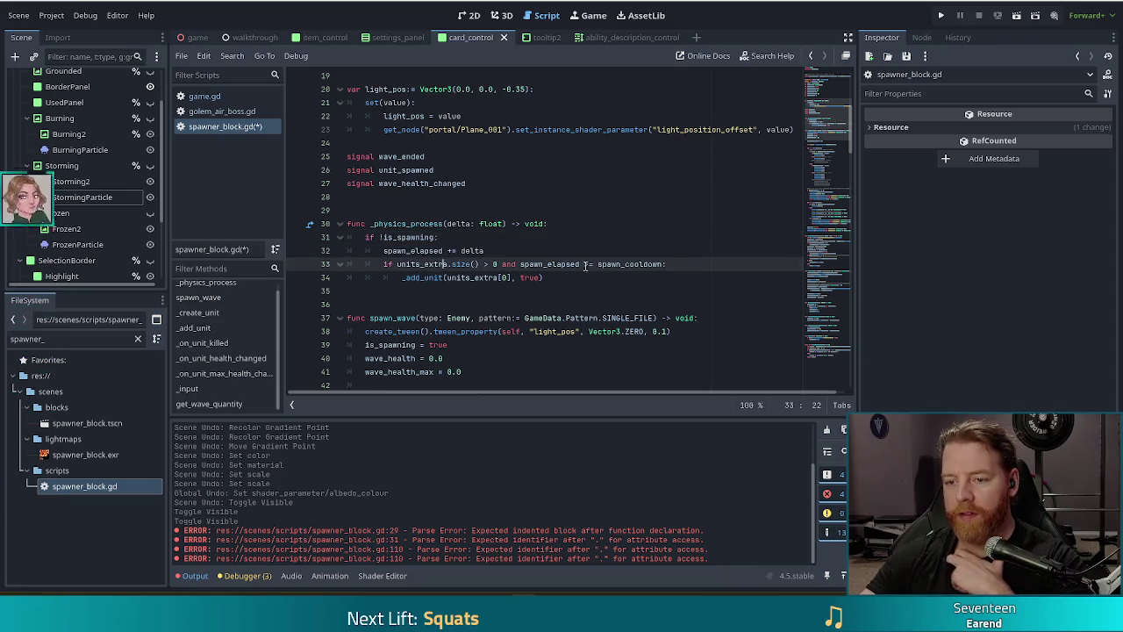
click(630, 279)
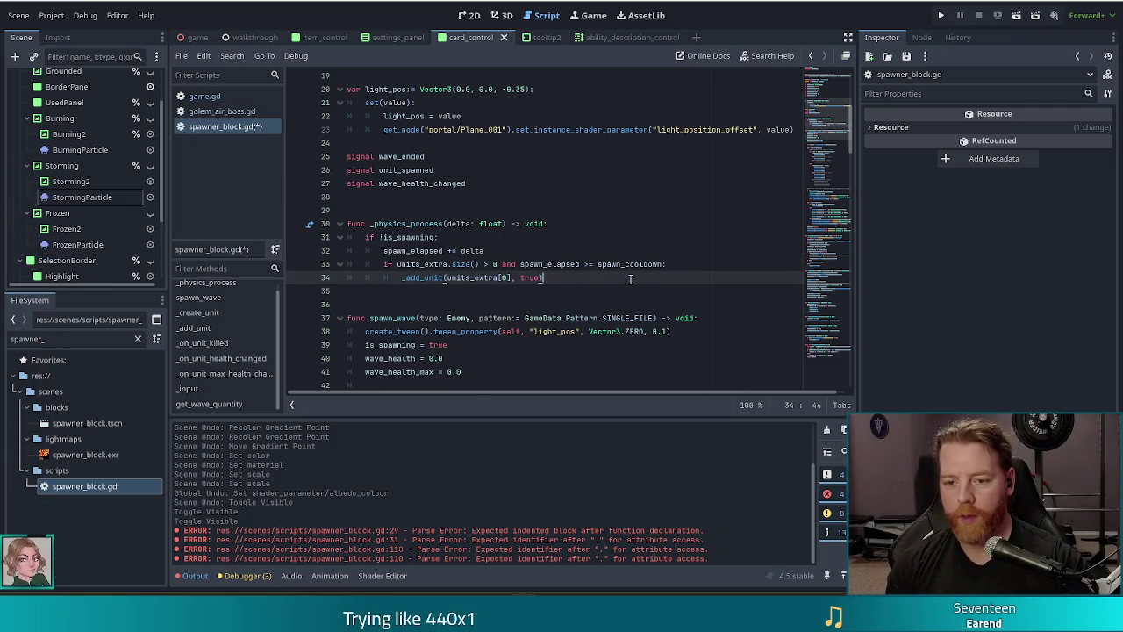
key(Return)
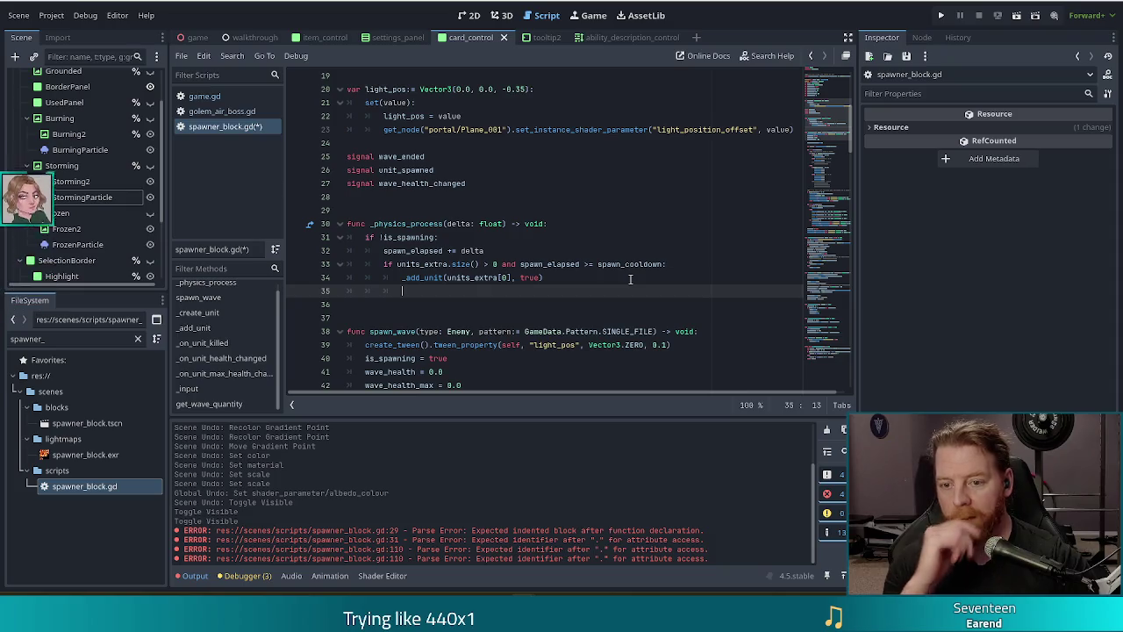
Step: Add 'spawn_elapsed = 0' after the _add_unit call and save the script
text(spaw)
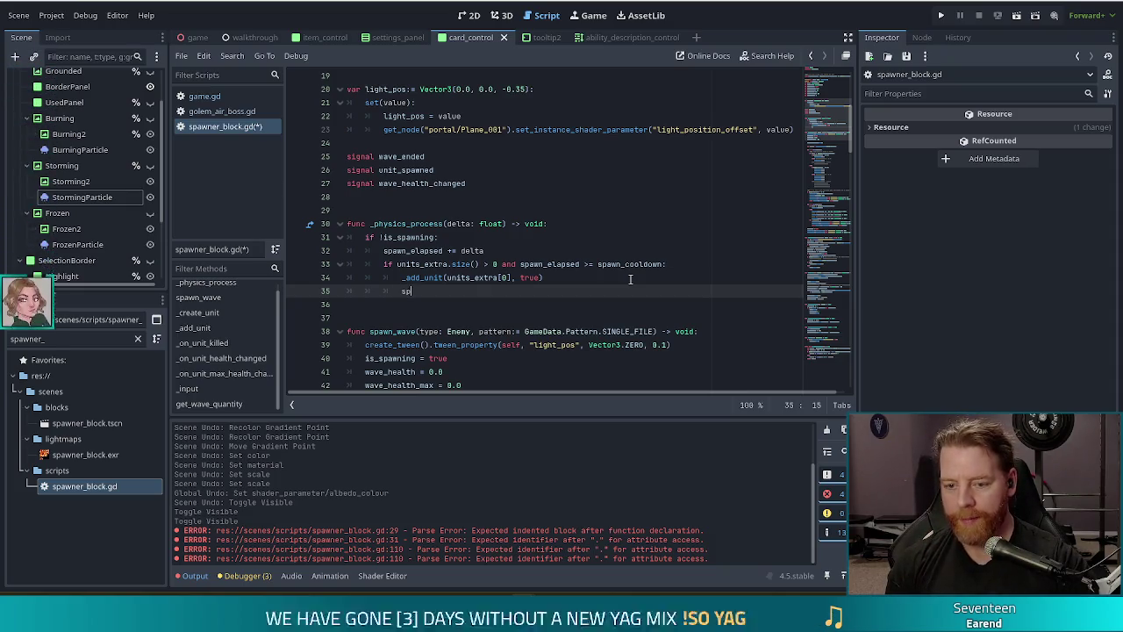
key(Return)
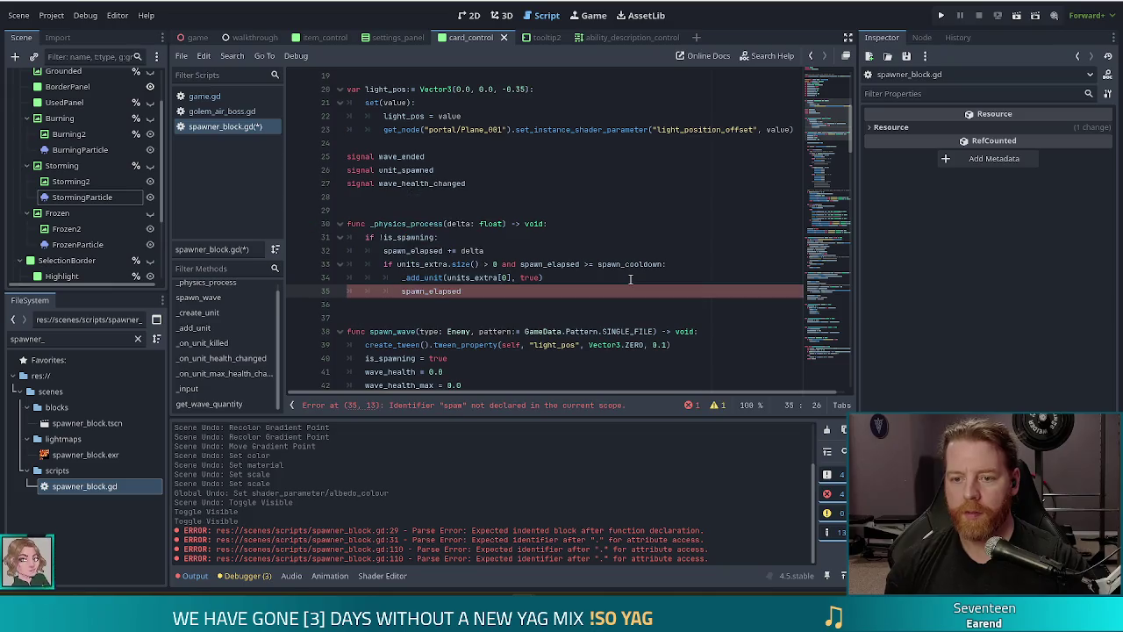
text( = 0)
key(ctrl+s)
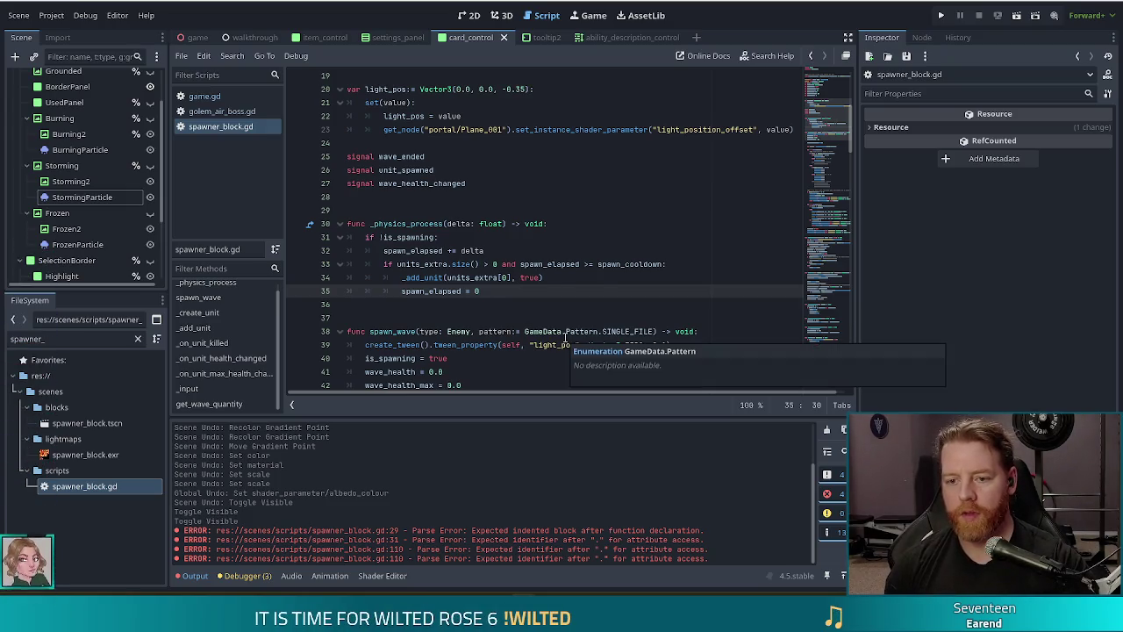
Step: Insert units_extra.remove_at(0) above the reset line and view the remove_at documentation
key(ctrl+shift+Return)
text(_extra[)
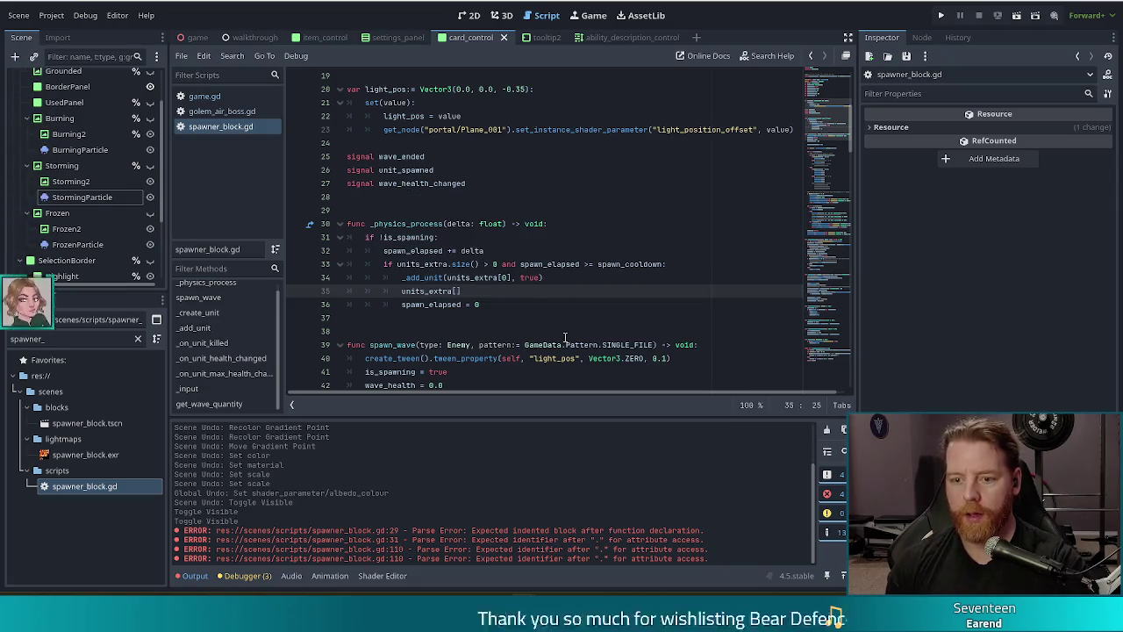
key(BackSpace)
text(.)
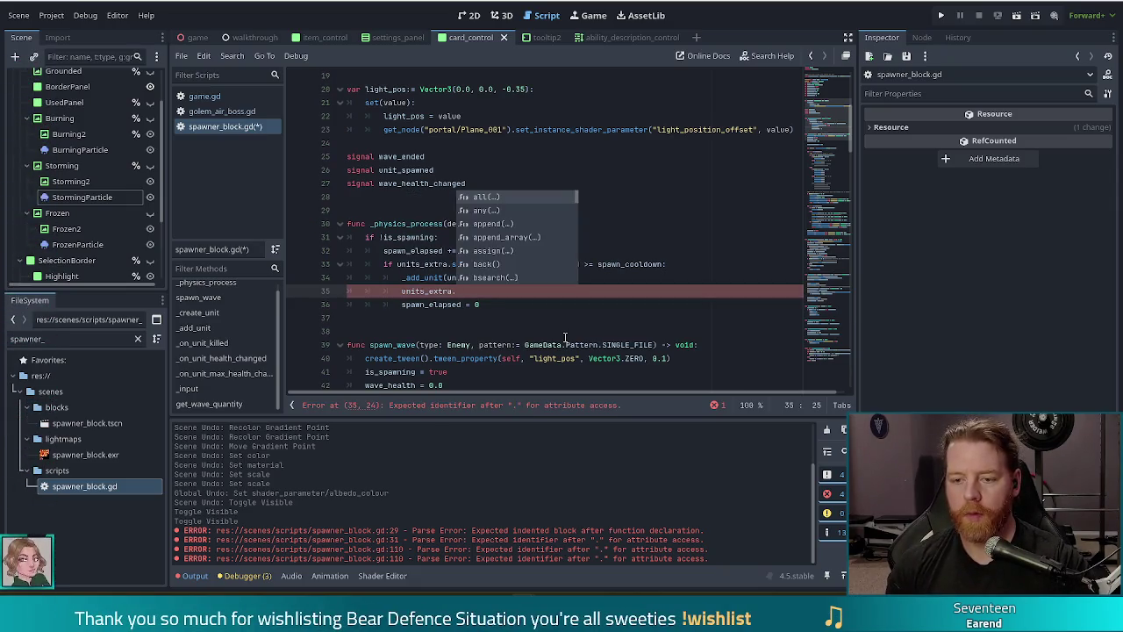
text(remove_at()
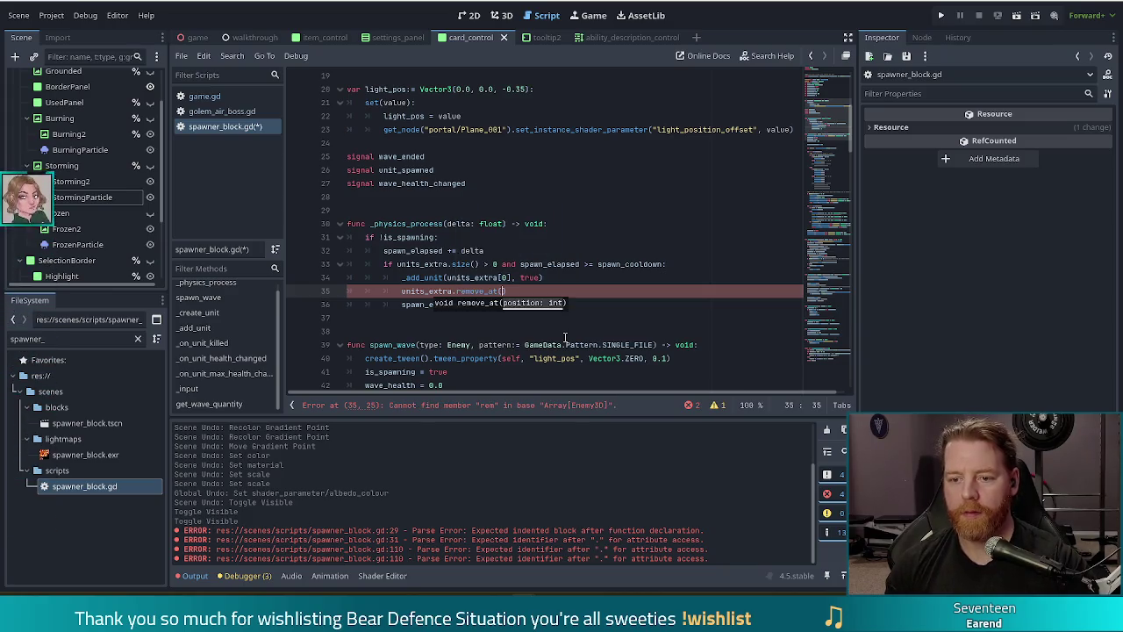
text(0)
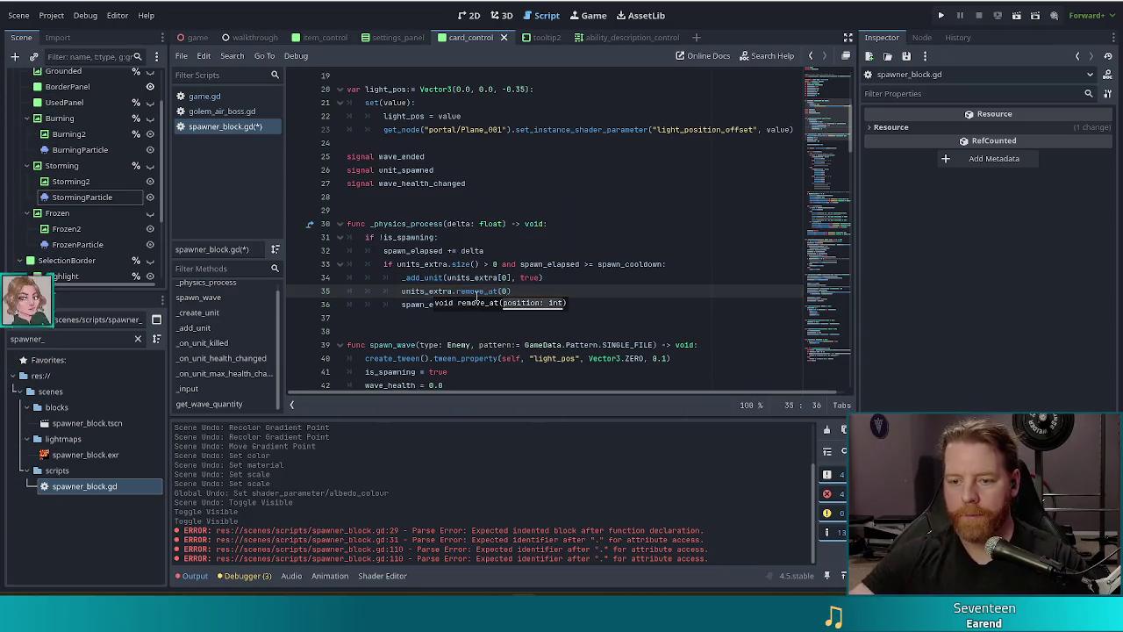
ctrl+click(482, 294)
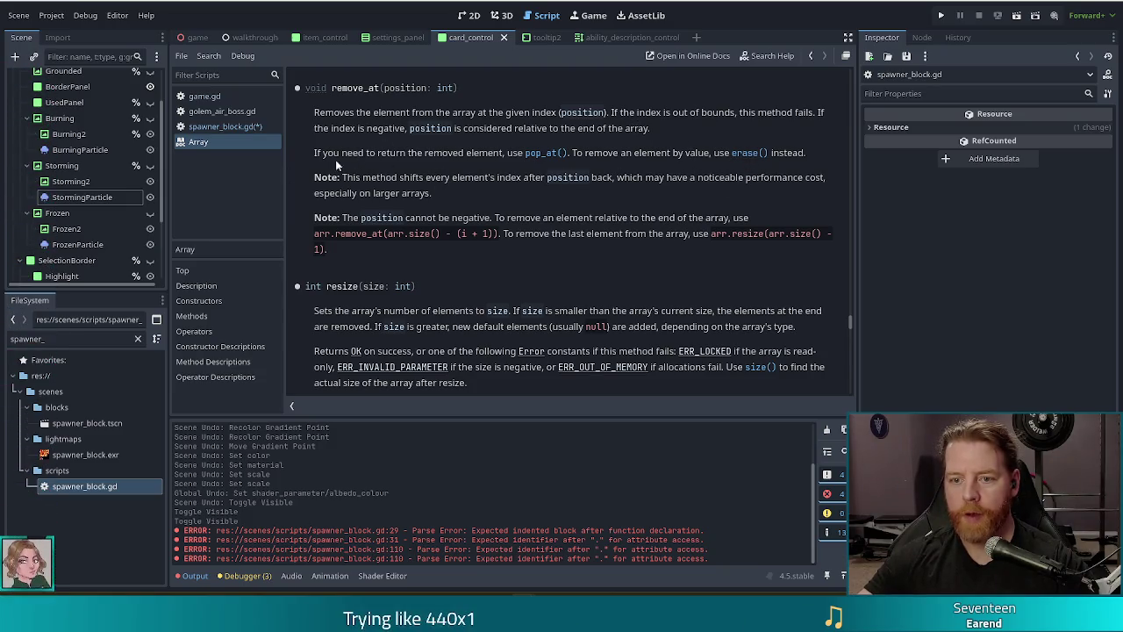
key(alt+Left)
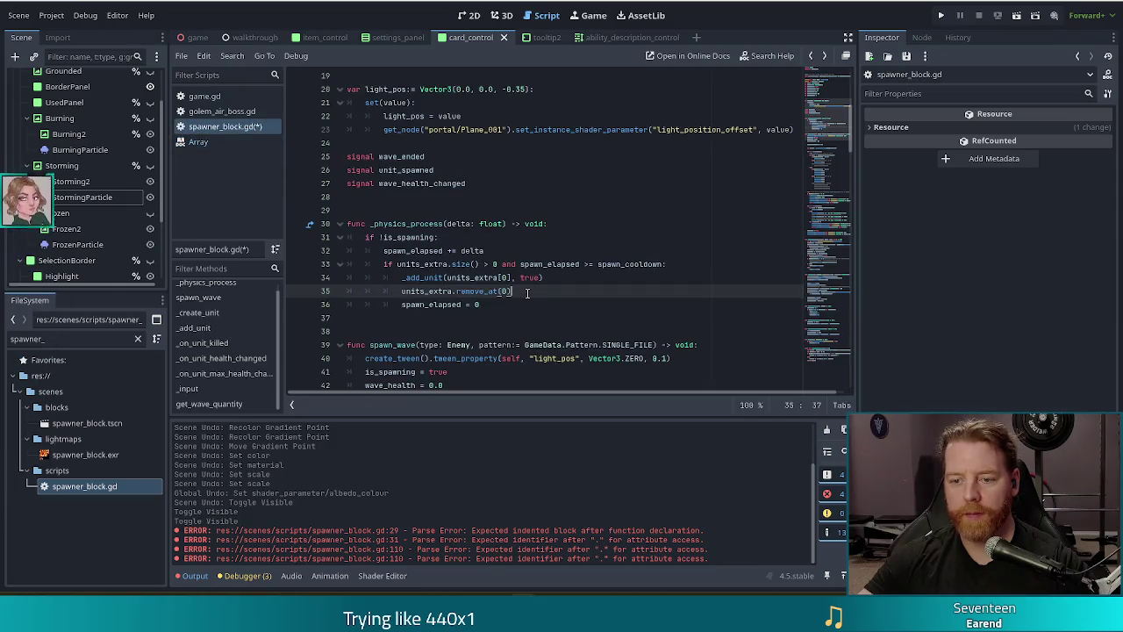
Step: Save spawner_block.gd after checking the remove_at(0) and spawn_elapsed reset lines
click(531, 291)
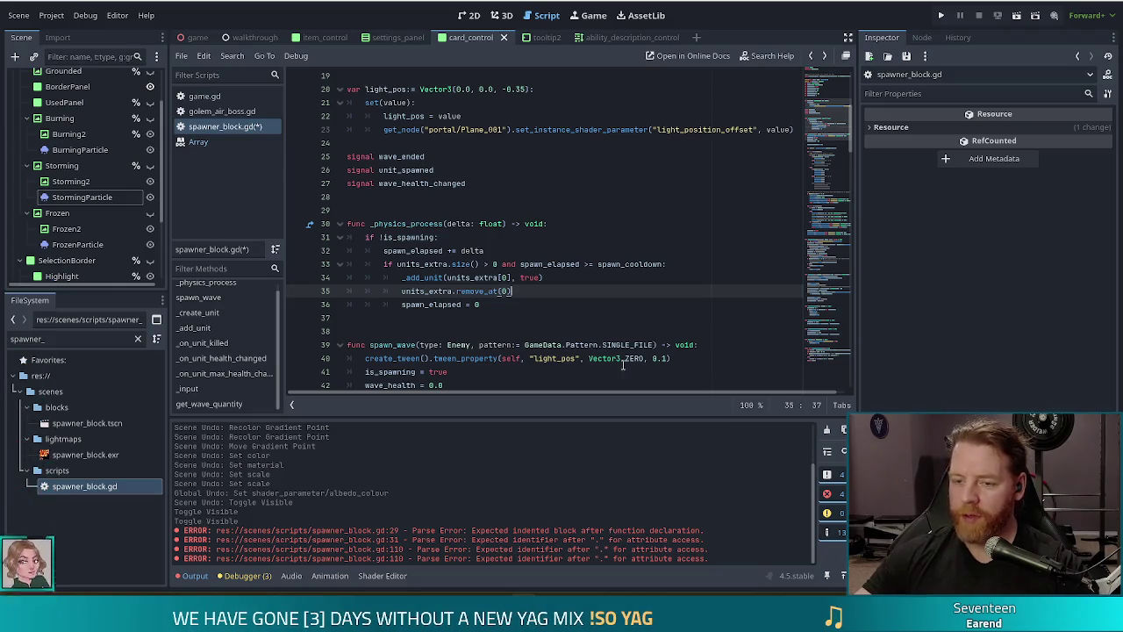
key(ctrl+s)
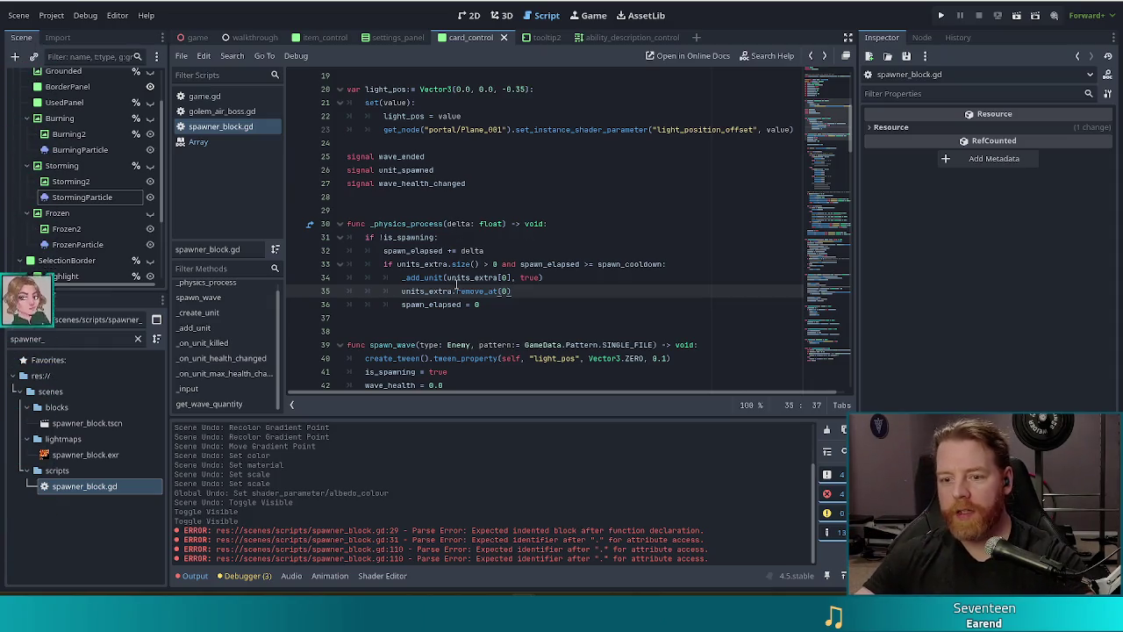
click(496, 303)
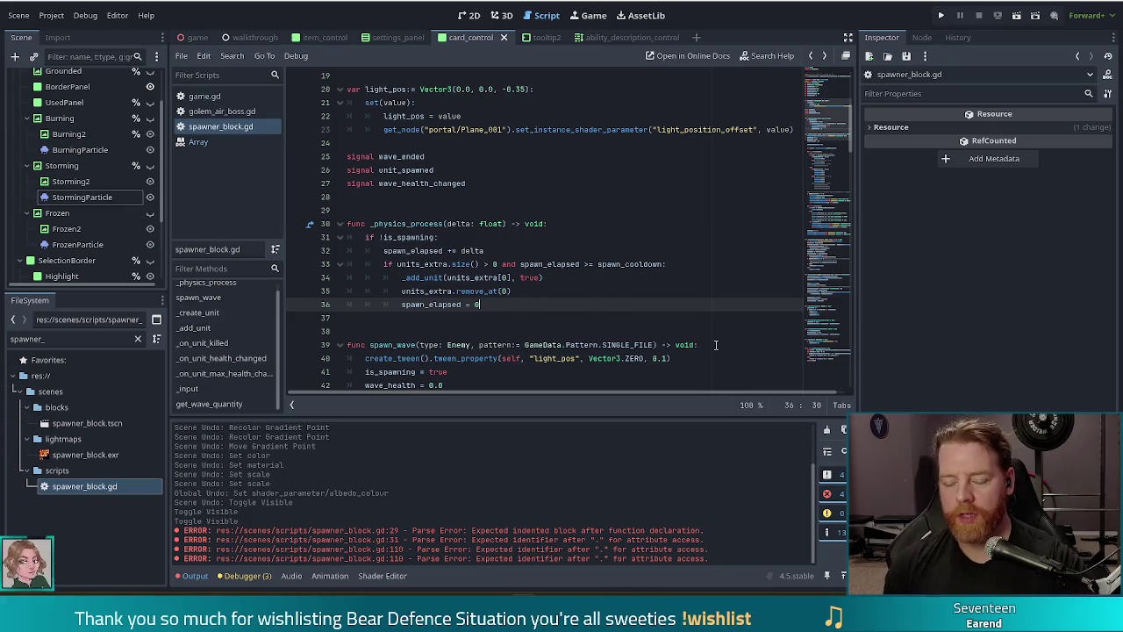
scroll(637, 240, down, 13)
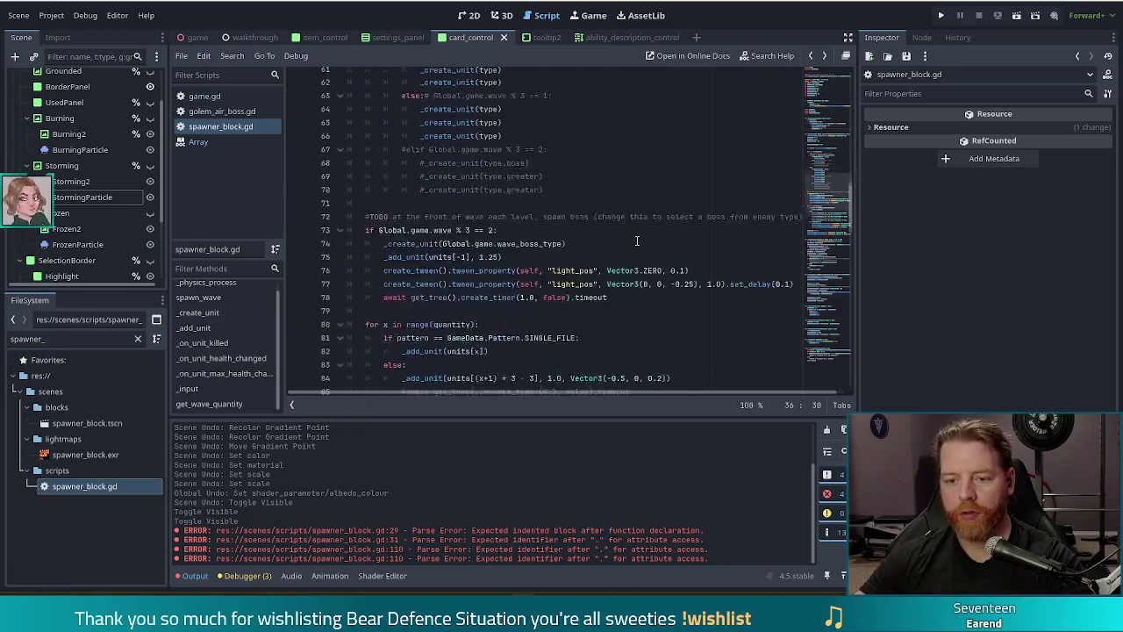
scroll(637, 239, down, 13)
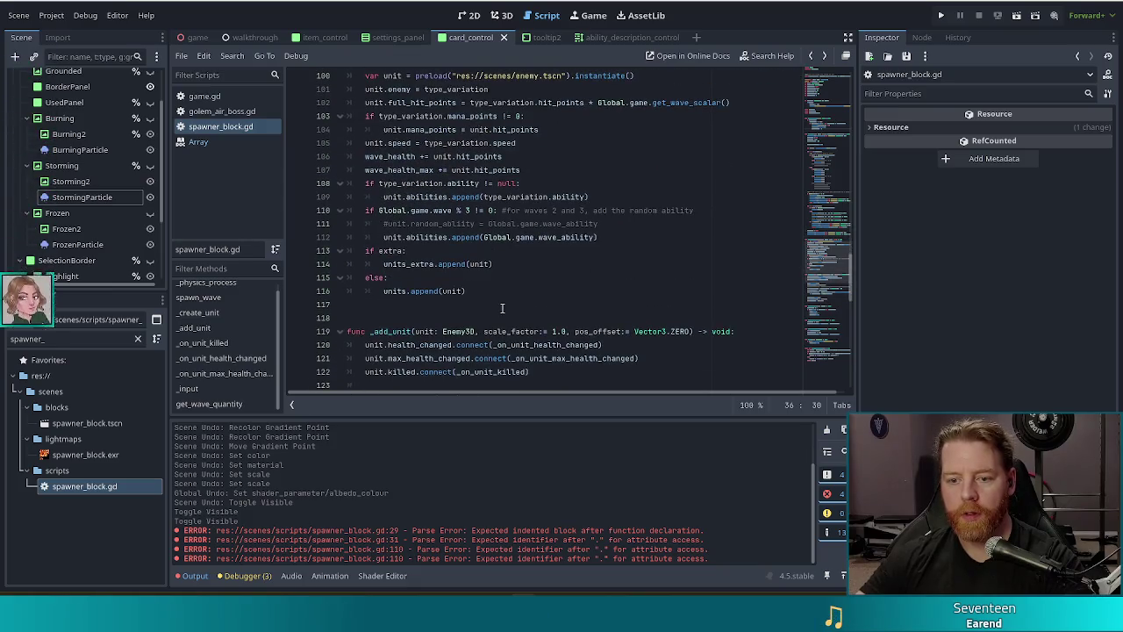
scroll(478, 263, up, 4)
click(449, 201)
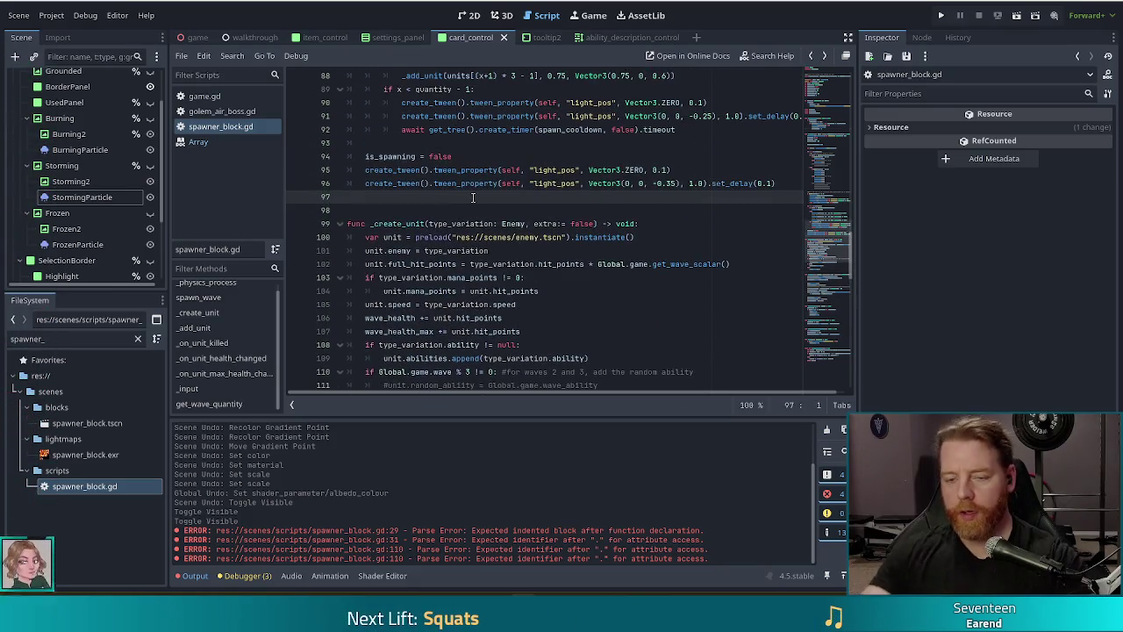
key(Return)
key(Return)
text(func create)
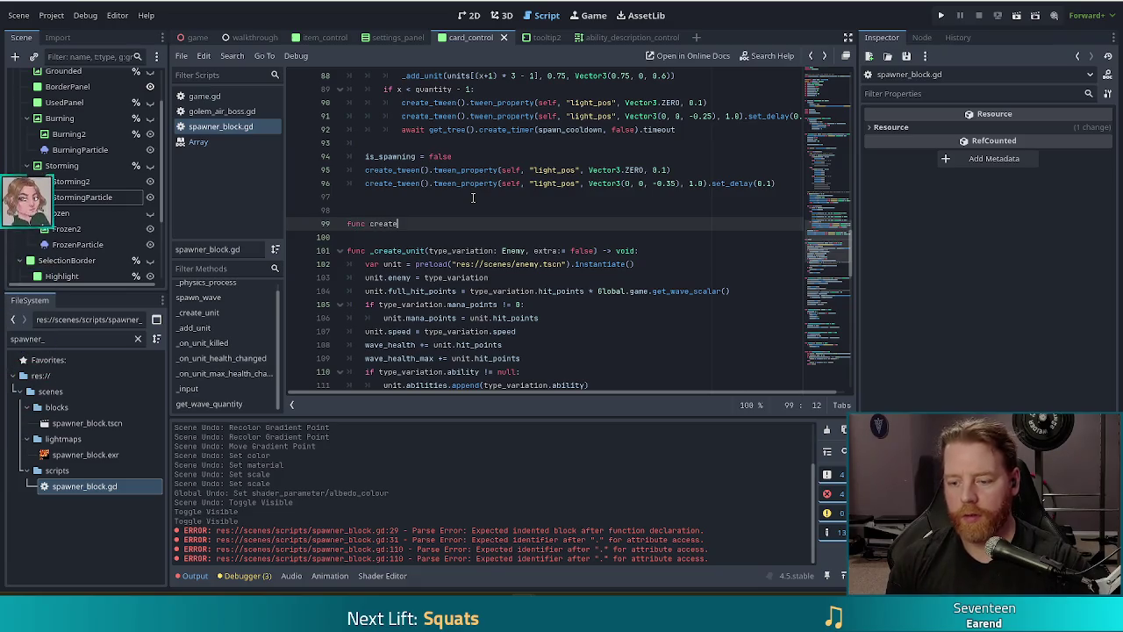
key(BackSpace)
key(BackSpace)
text(extr)
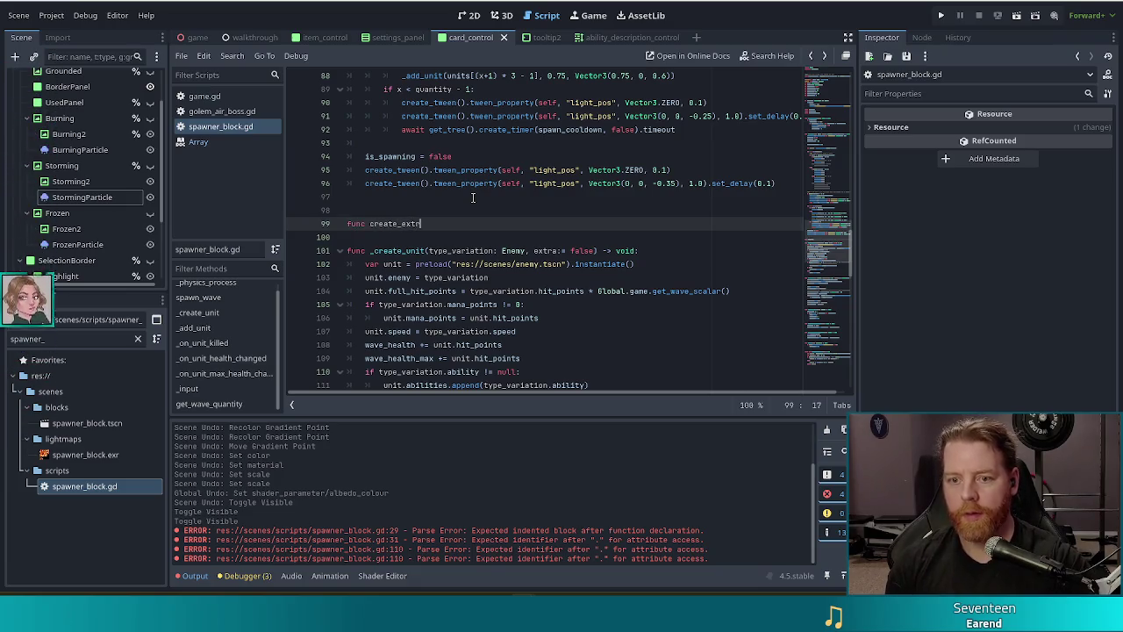
text(a_unit)
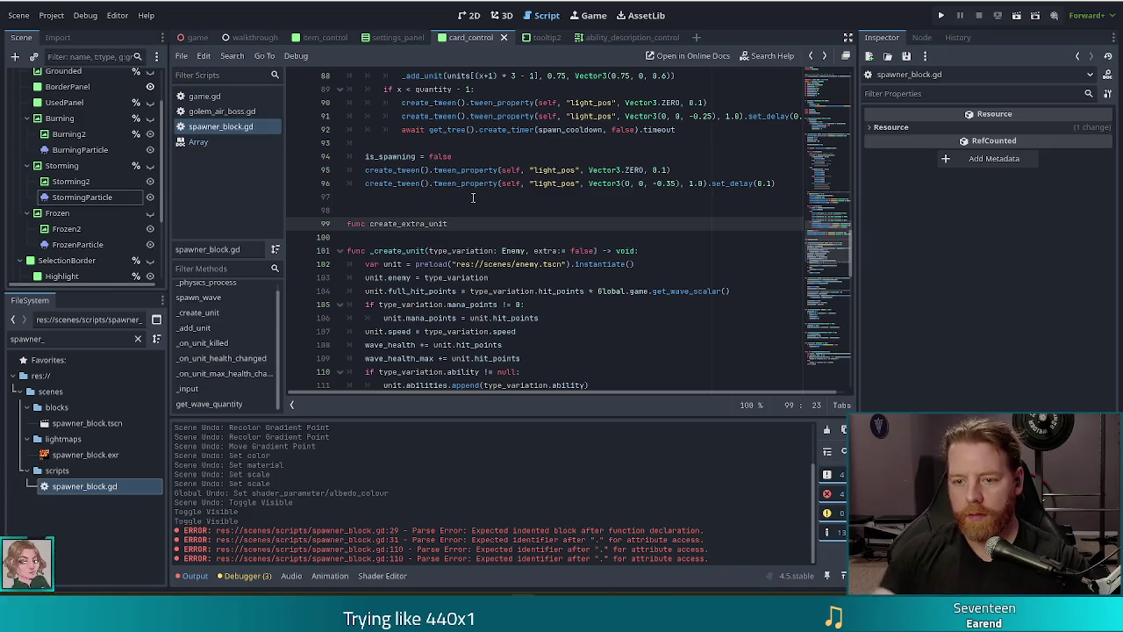
scroll(472, 197, down, 2)
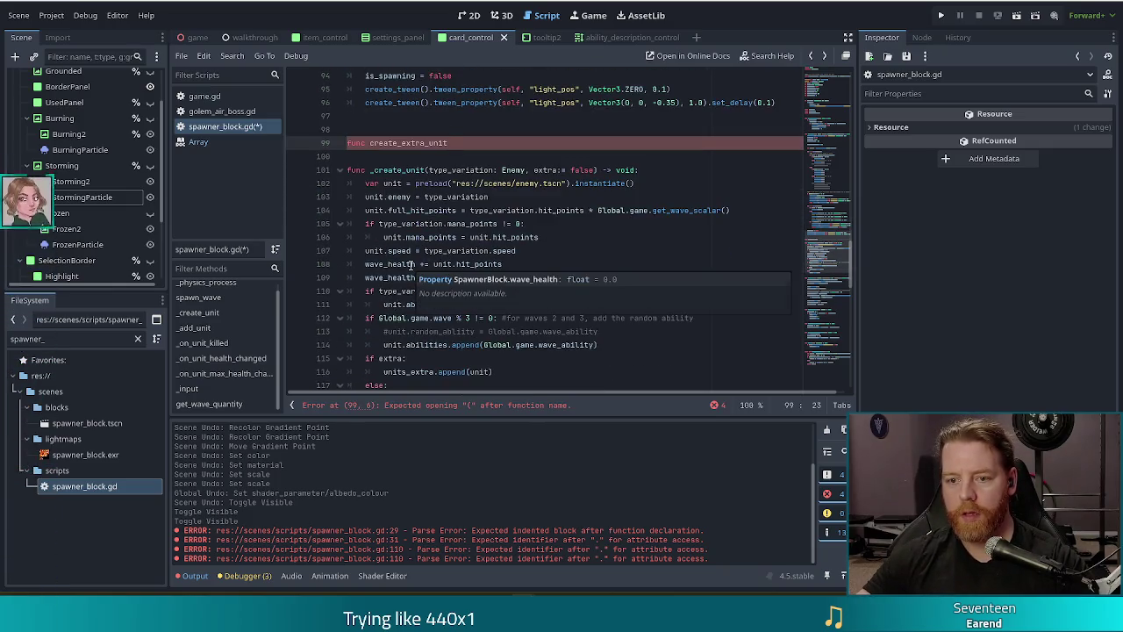
scroll(403, 254, down, 3)
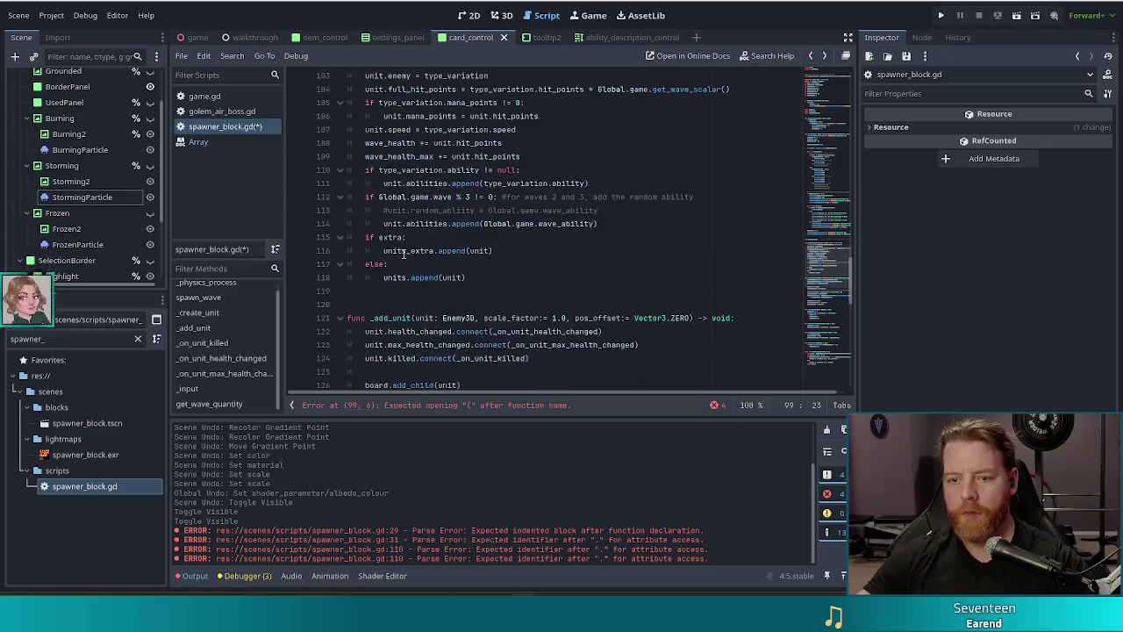
scroll(404, 254, up, 3)
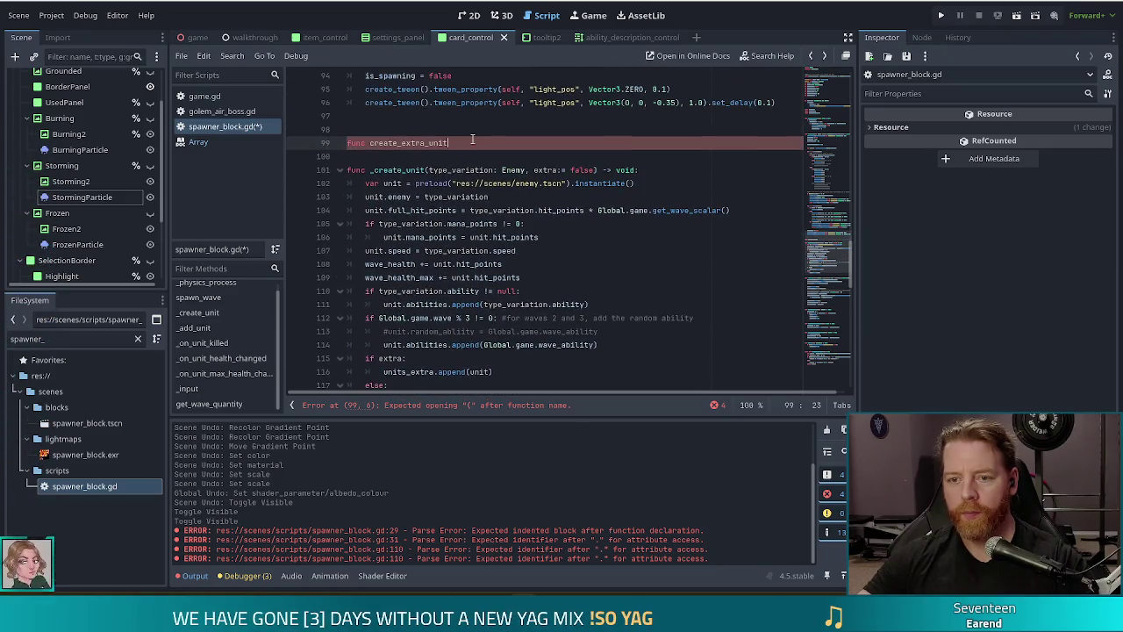
key(ctrl+z)
click(533, 155)
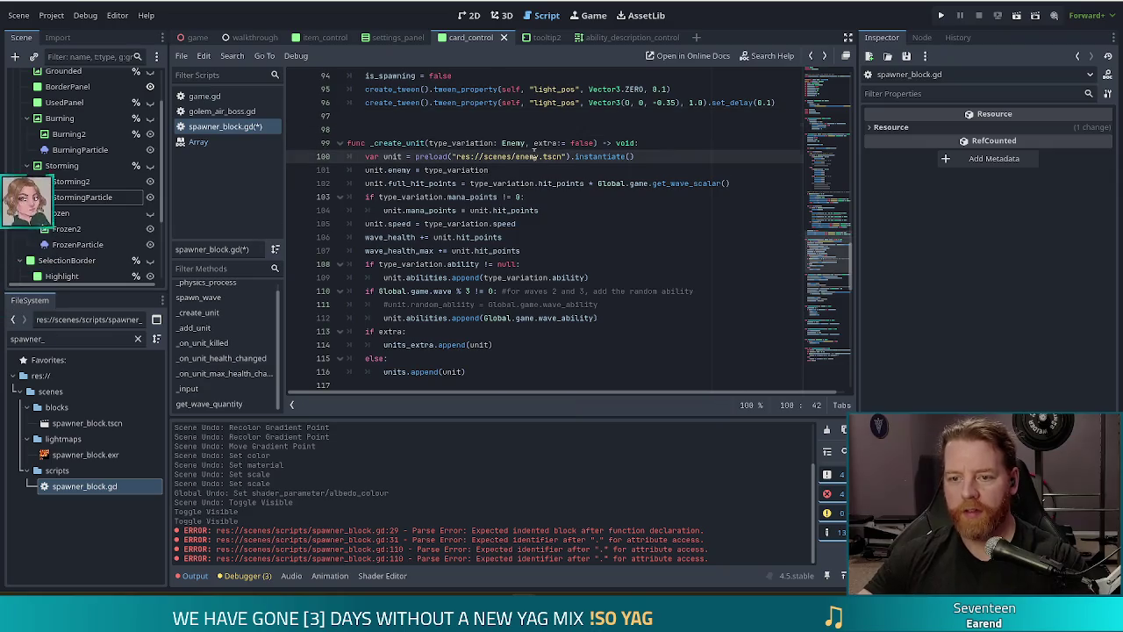
Step: Browse the script, reviewing the preload call, wave ability check and _create_unit body
click(606, 156)
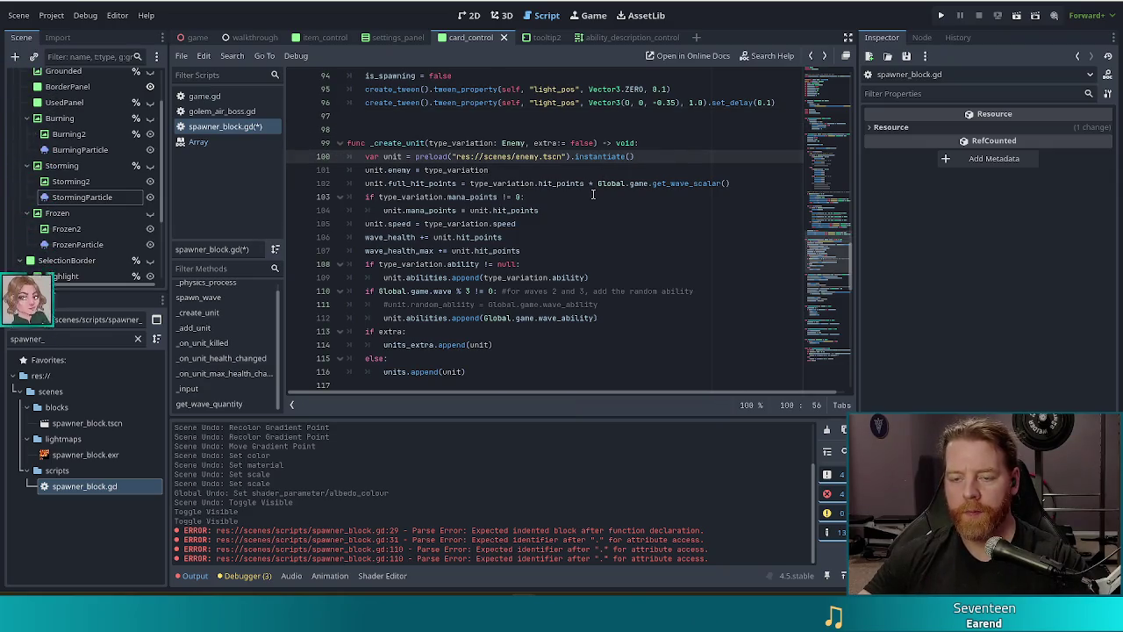
scroll(584, 194, up, 1)
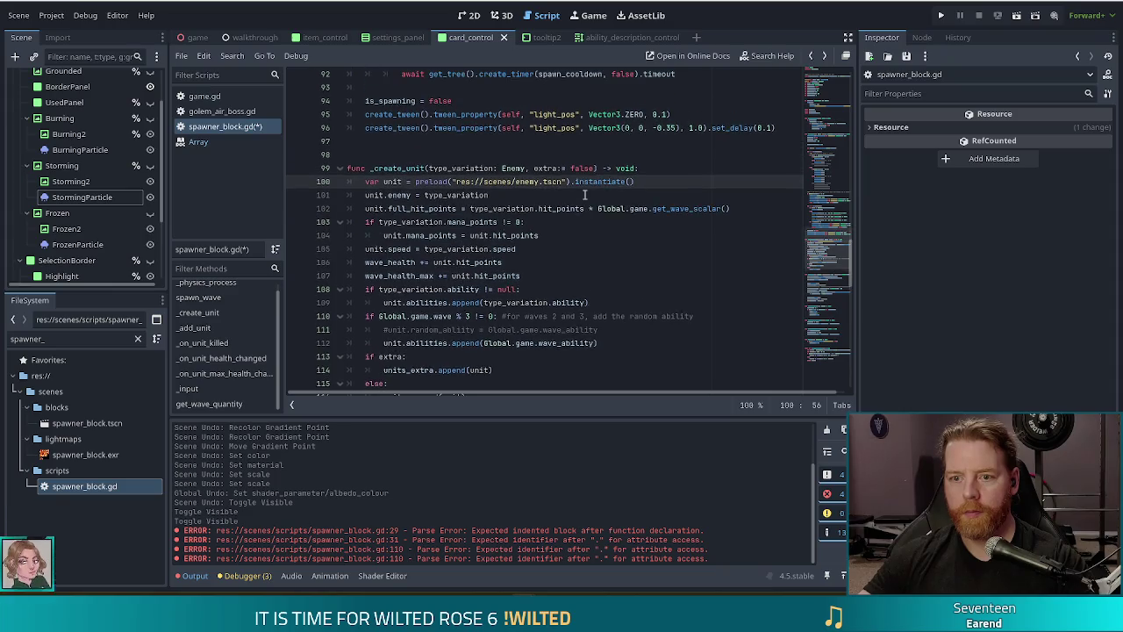
scroll(584, 195, up, 2)
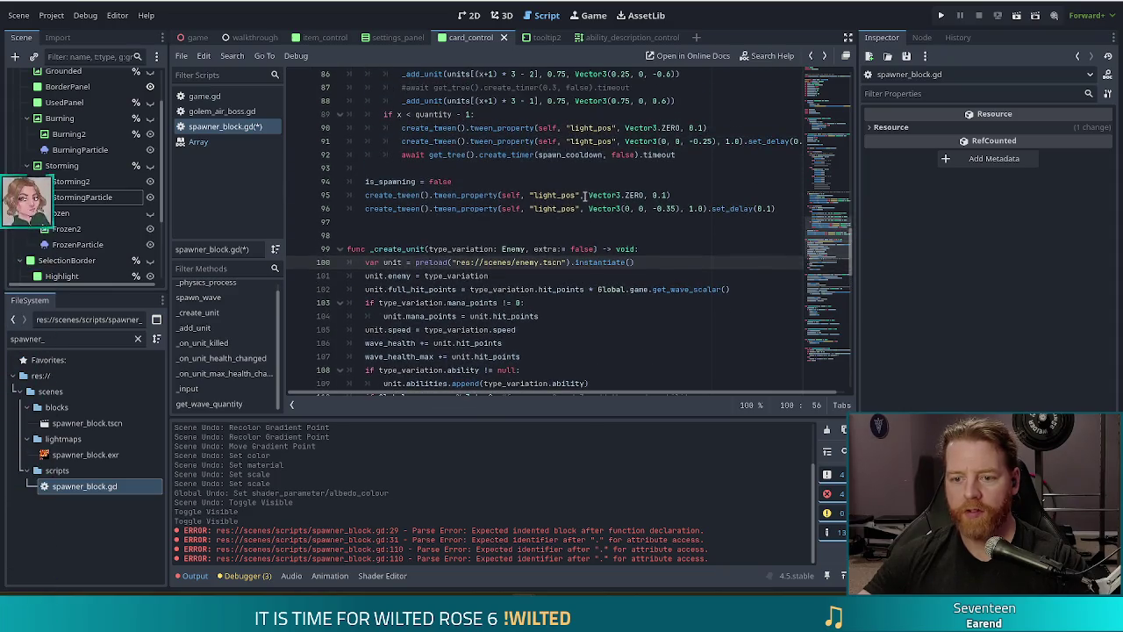
scroll(584, 195, down, 2)
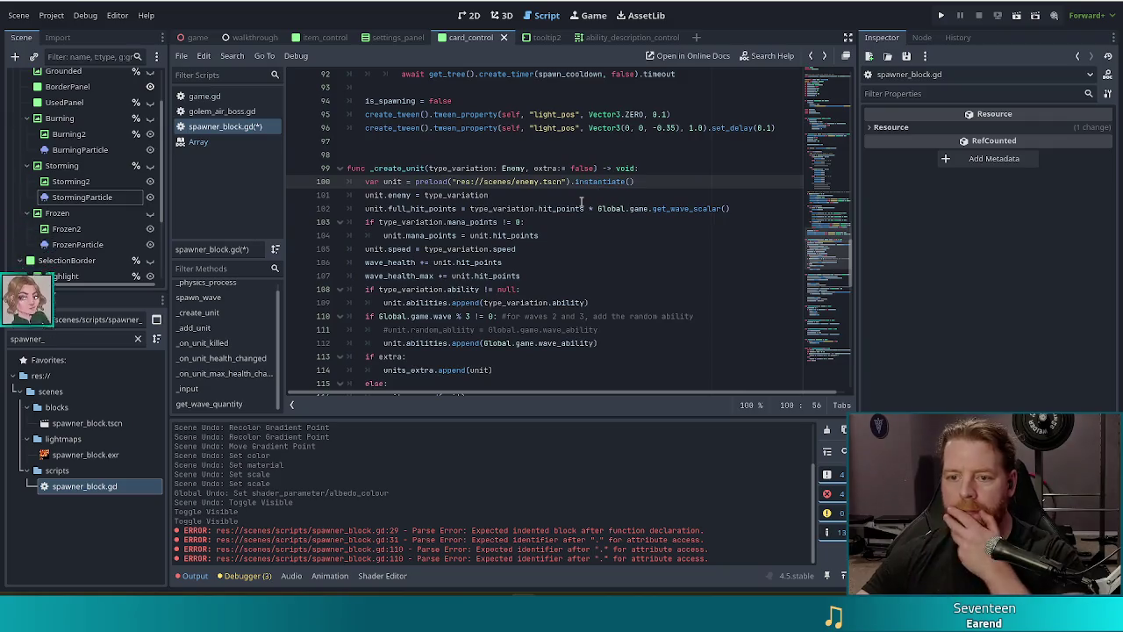
click(528, 316)
scroll(528, 316, down, 2)
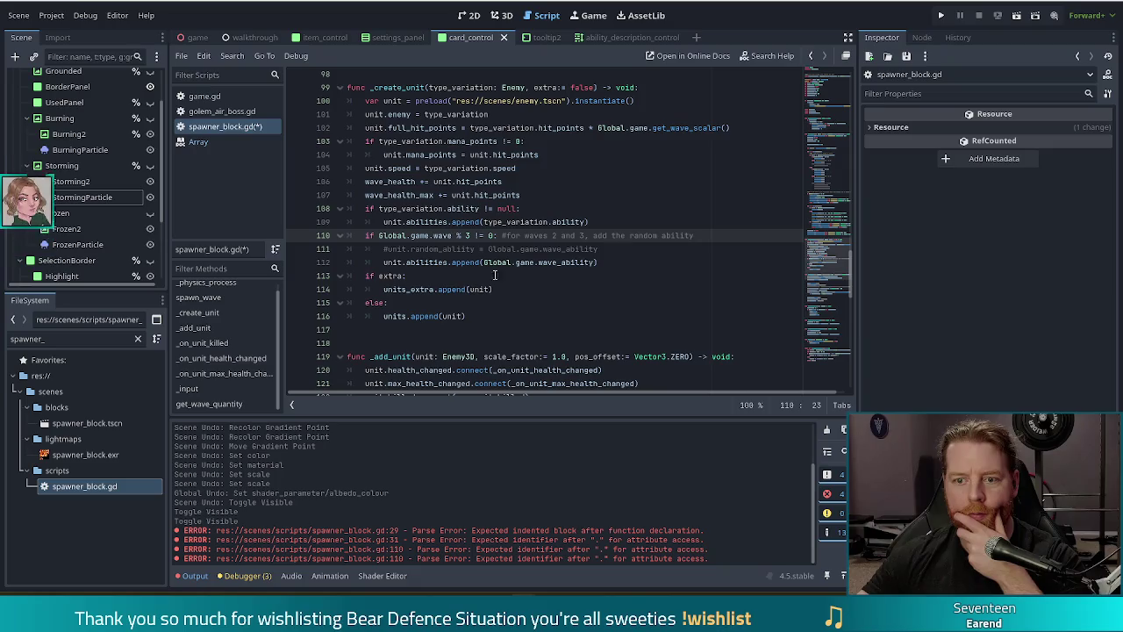
mouse_move(406, 128)
mouse_down()
mouse_move(465, 318)
mouse_move(395, 330)
mouse_up()
click(466, 235)
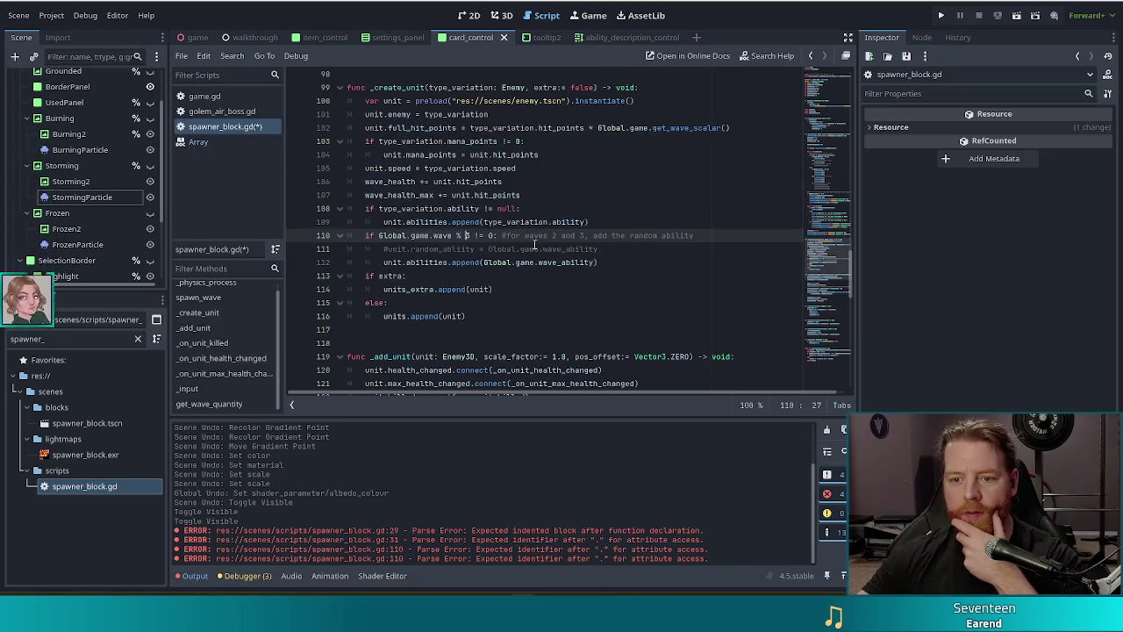
scroll(478, 210, up, 6)
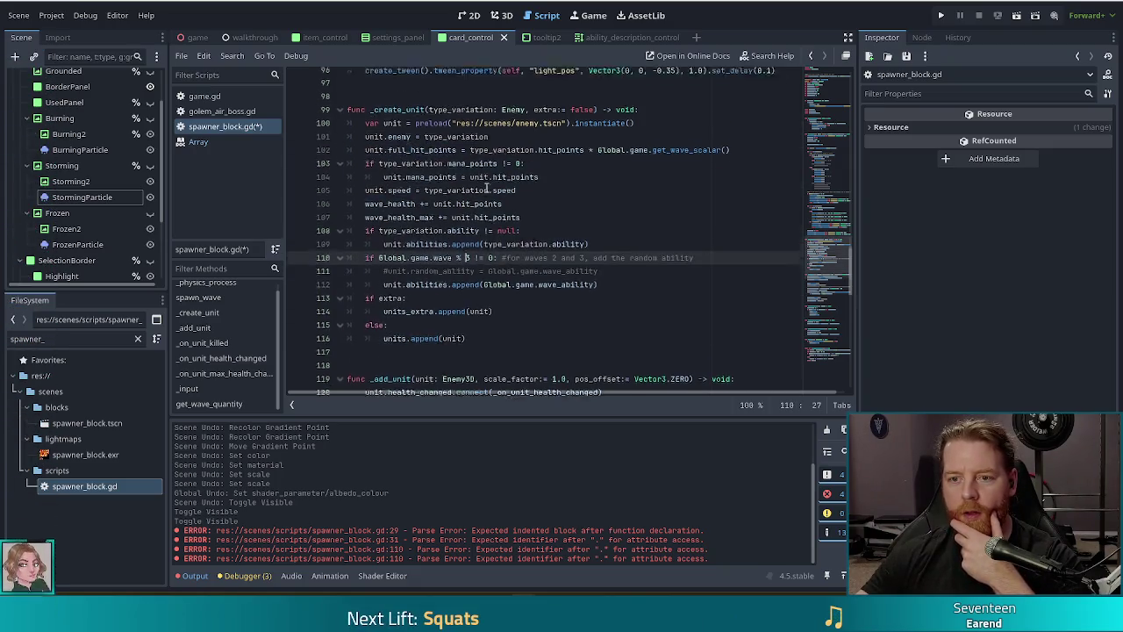
scroll(481, 215, up, 17)
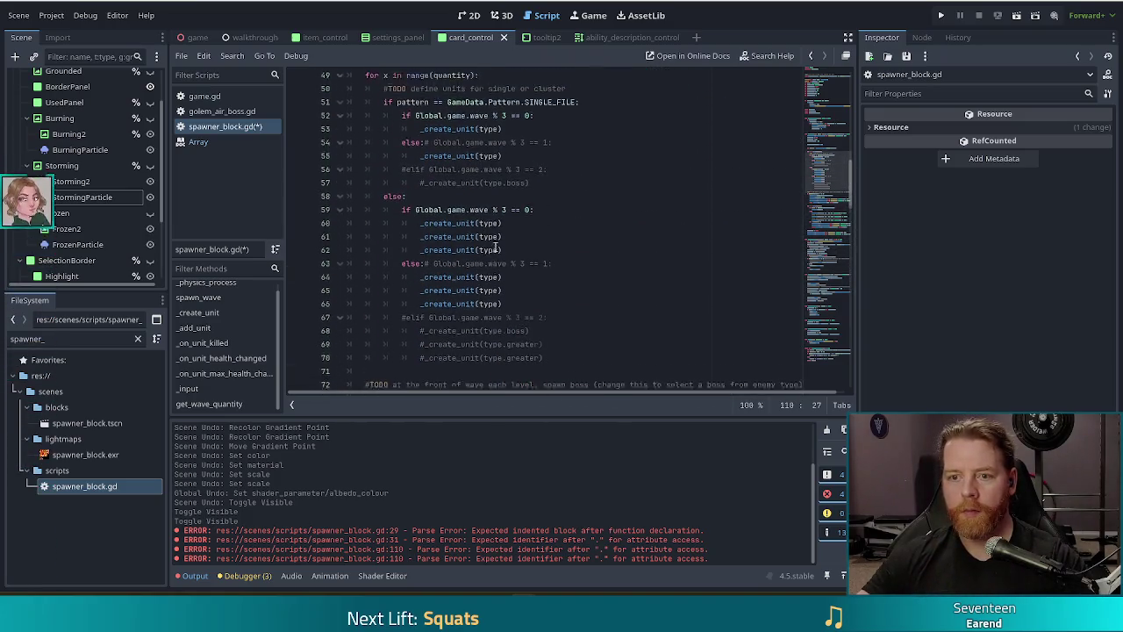
scroll(490, 233, up, 3)
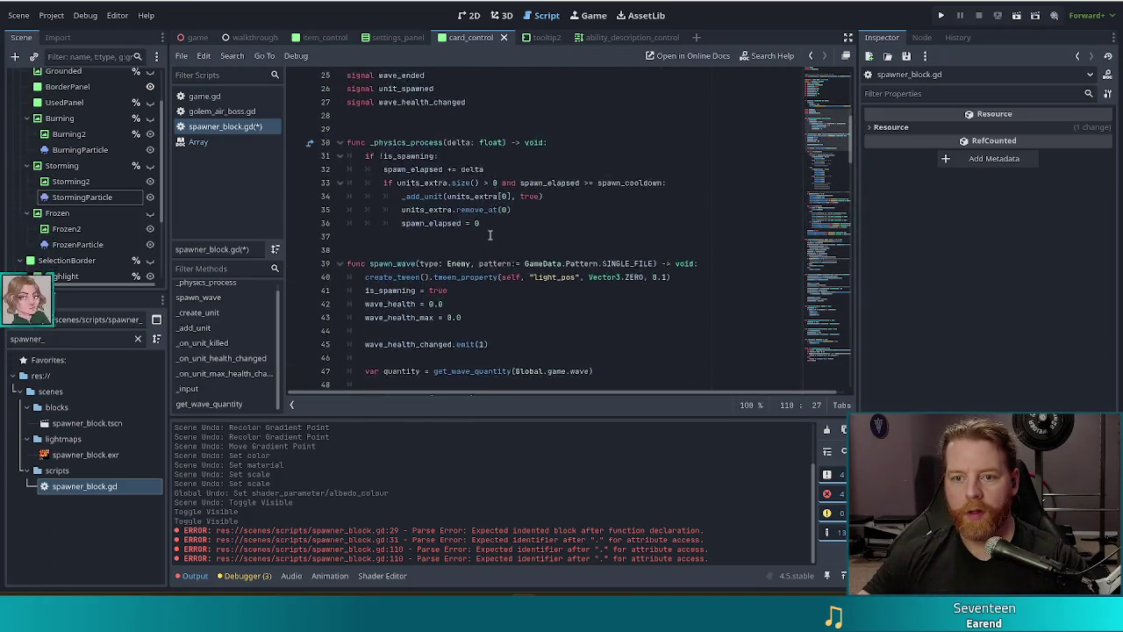
Step: Add '#TODO create extra units in score_card' under the _physics_process header and save
click(553, 208)
key(Return)
text(TODO )
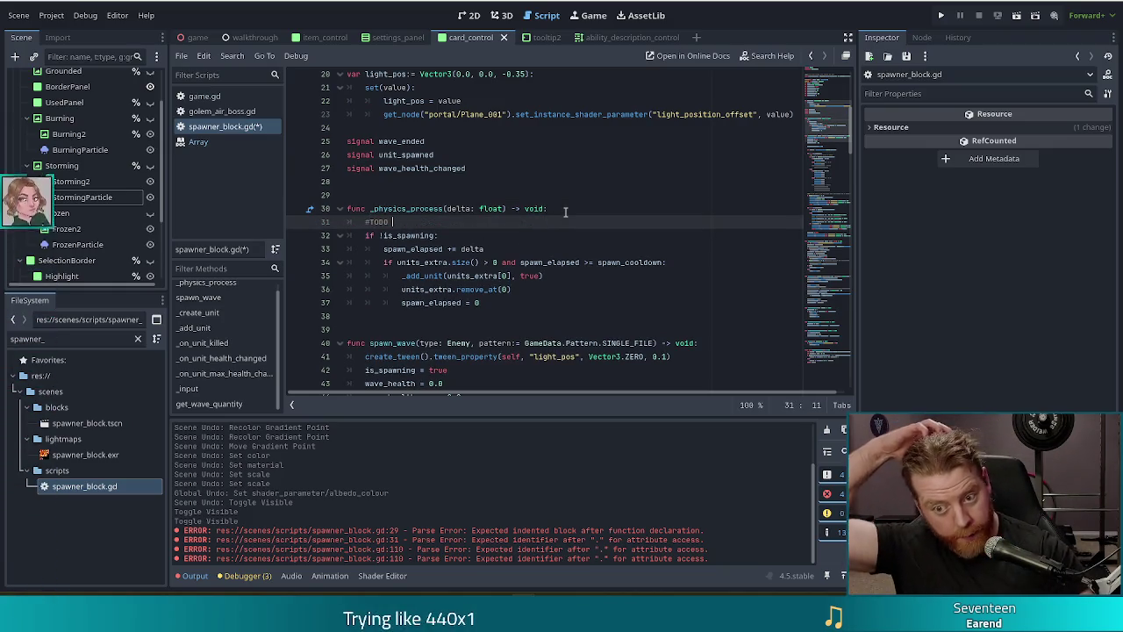
text(create e)
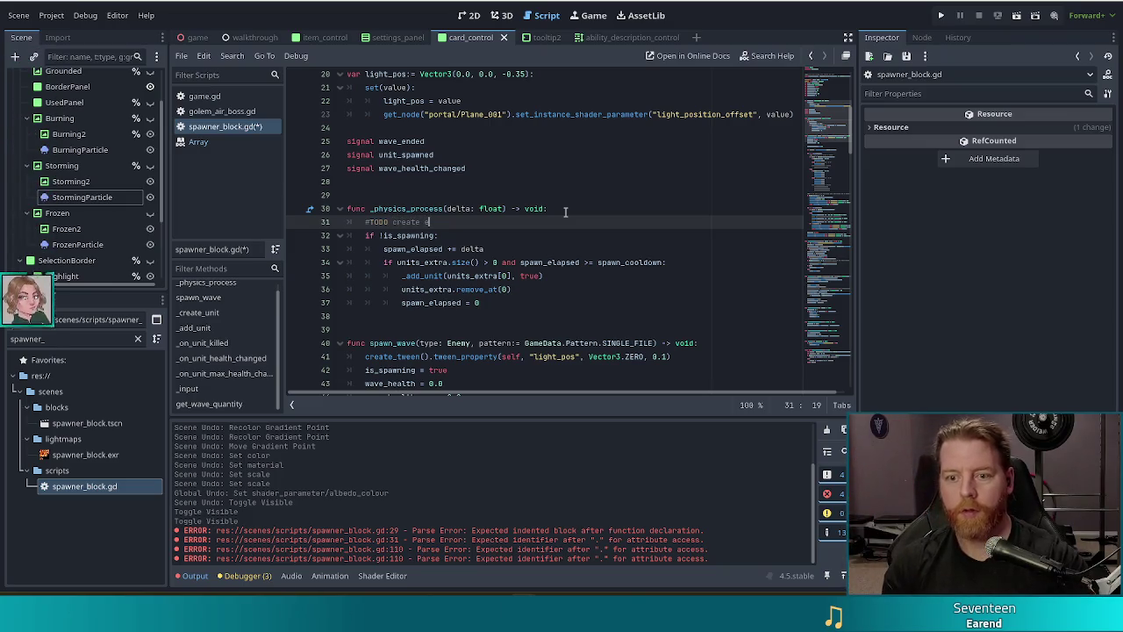
text(xtra units )
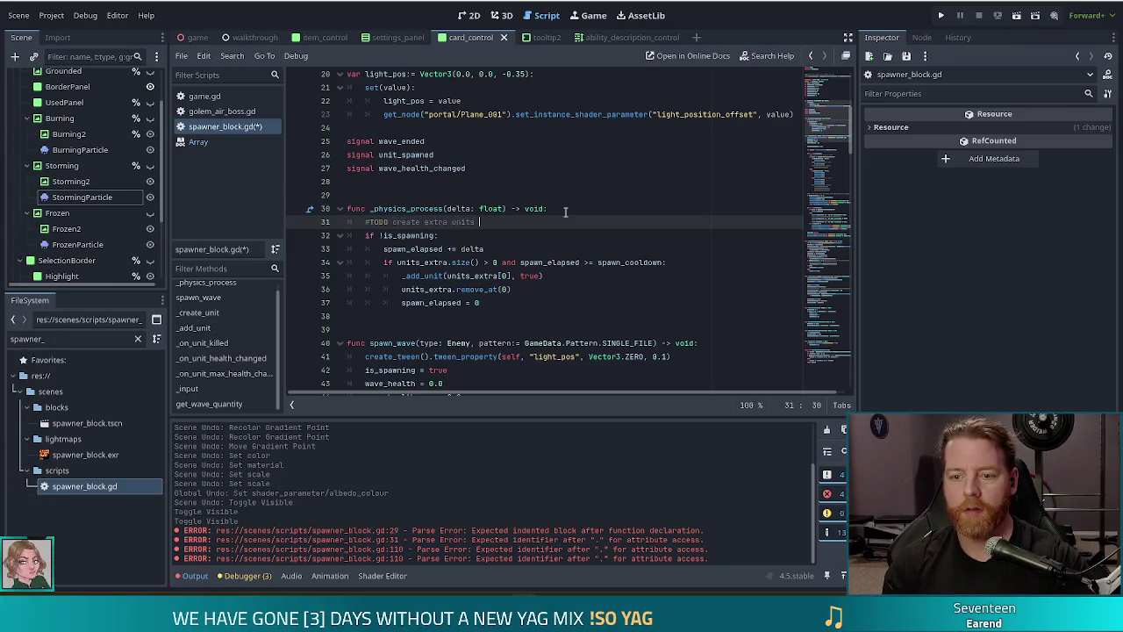
text(in card)
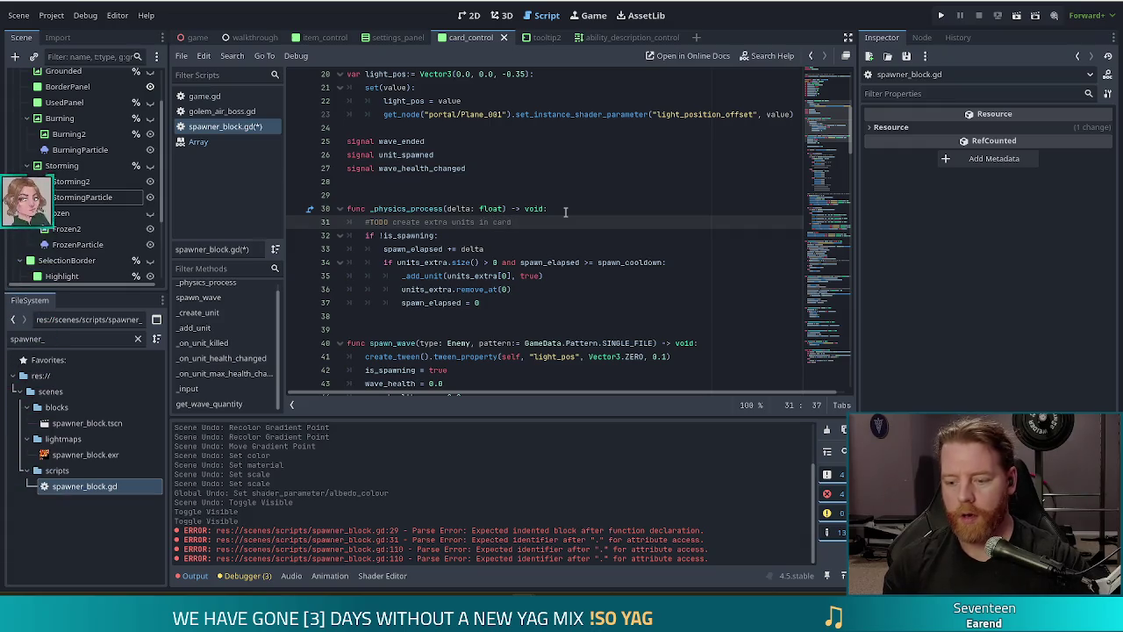
text(_score)
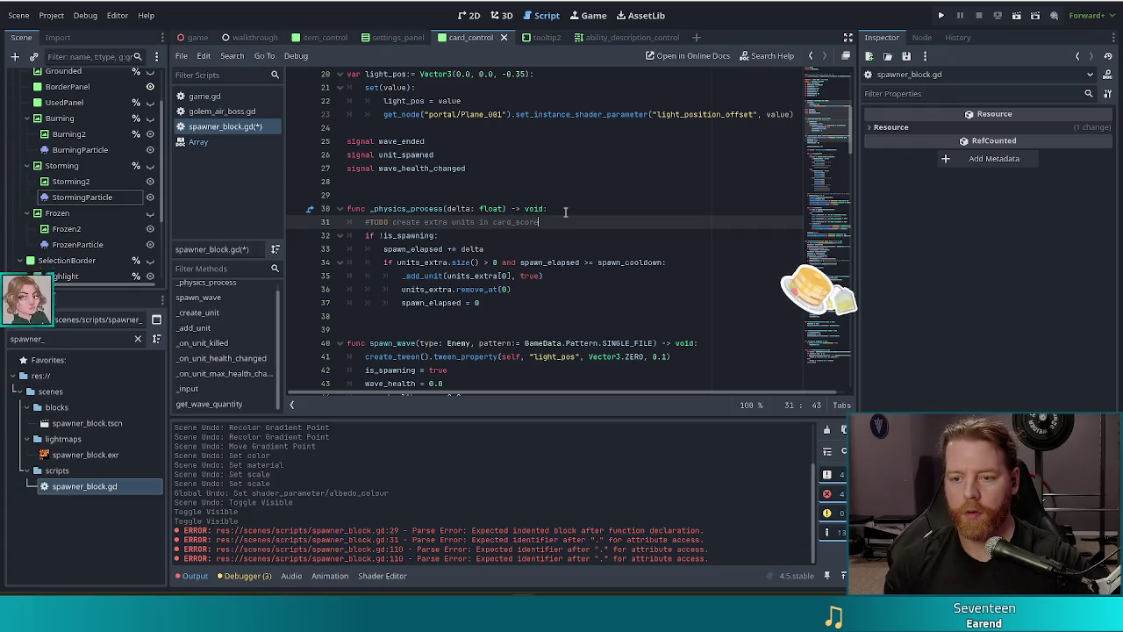
key(ctrl+BackSpace)
text(score_card)
key(ctrl+s)
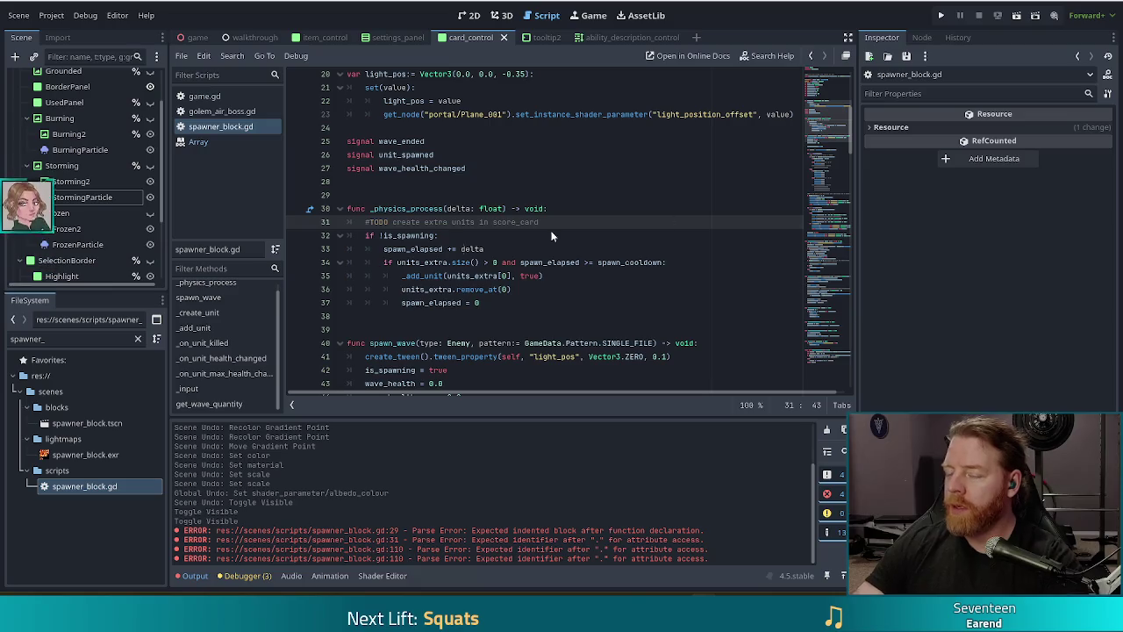
Step: Review the extra-unit size check, add line and remove line in _physics_process
click(504, 276)
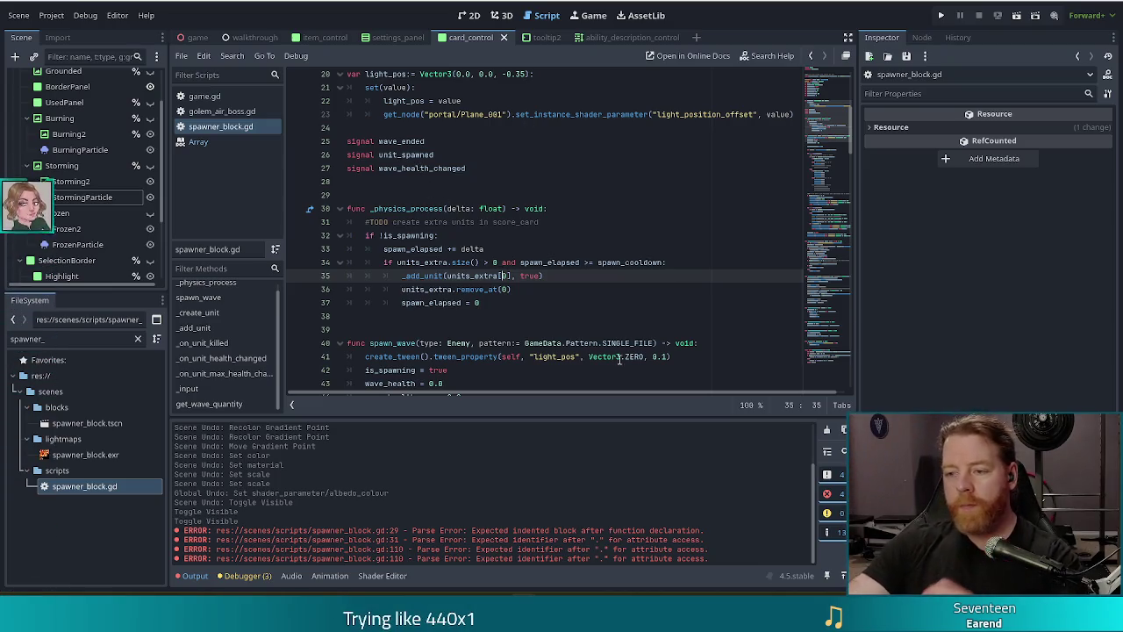
click(504, 291)
click(453, 262)
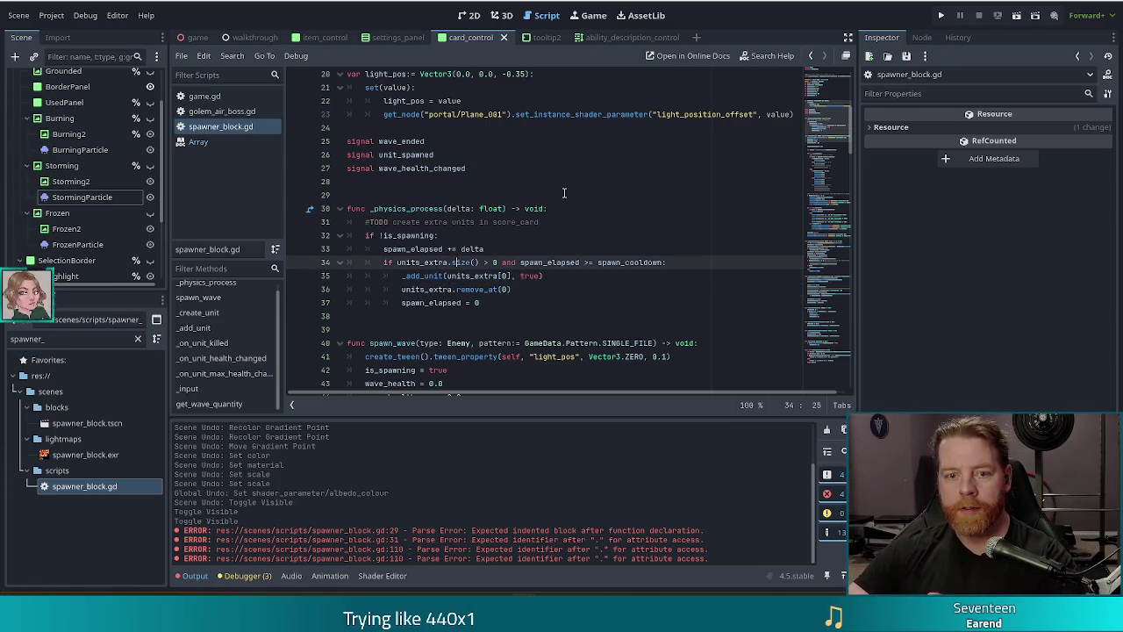
Step: In game.gd's card.storming branch, write board.spawner._create_unit() and jump to its definition
click(204, 96)
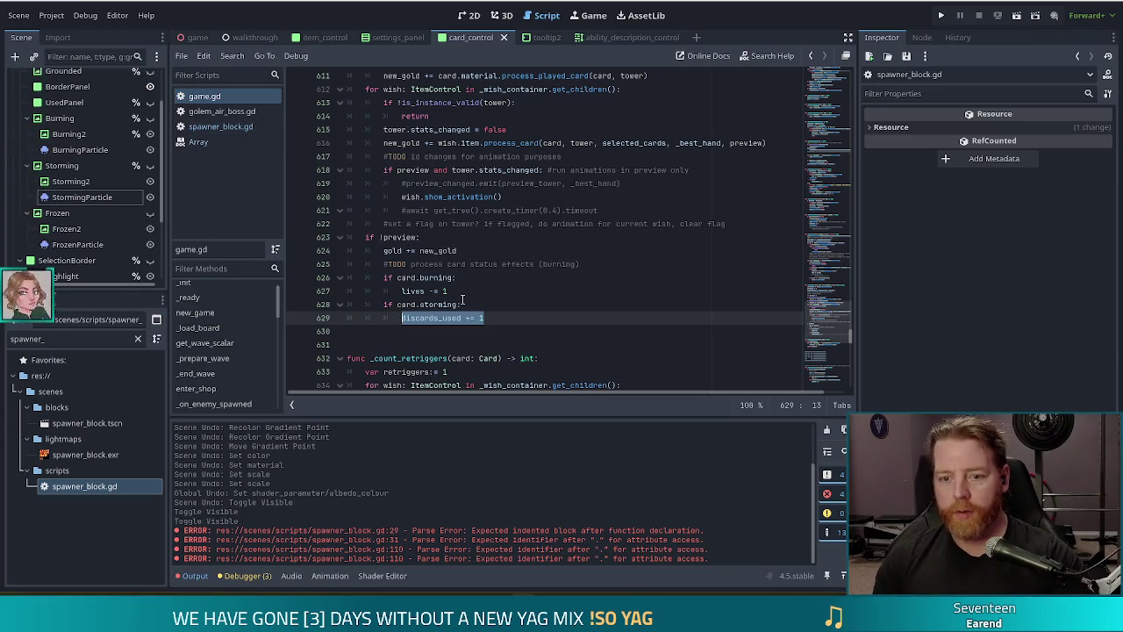
text(board.)
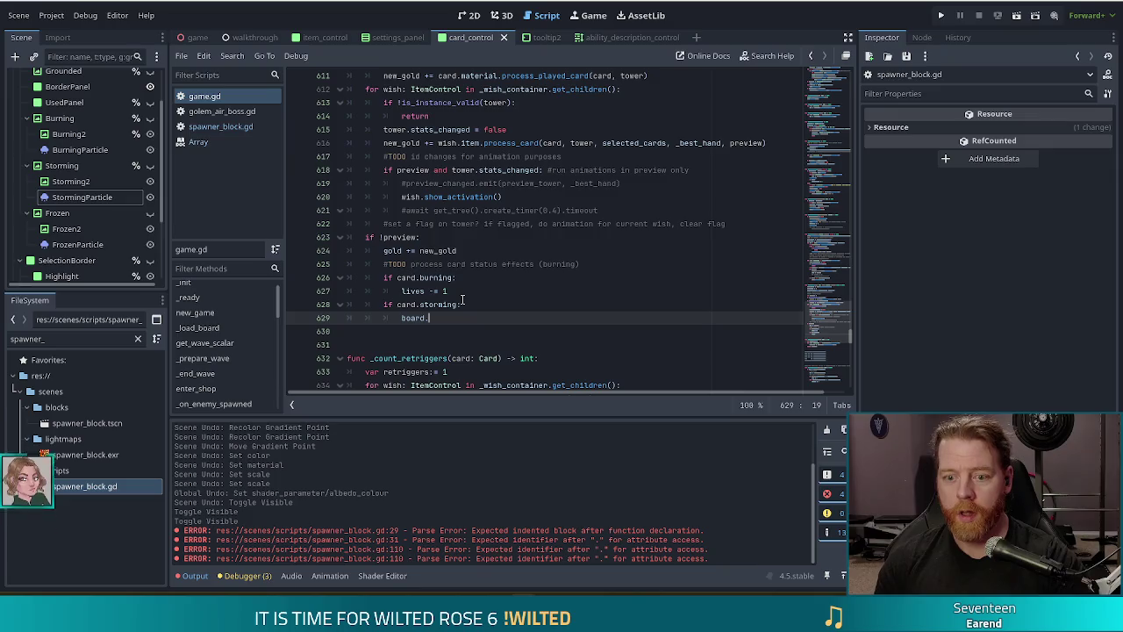
text(sp)
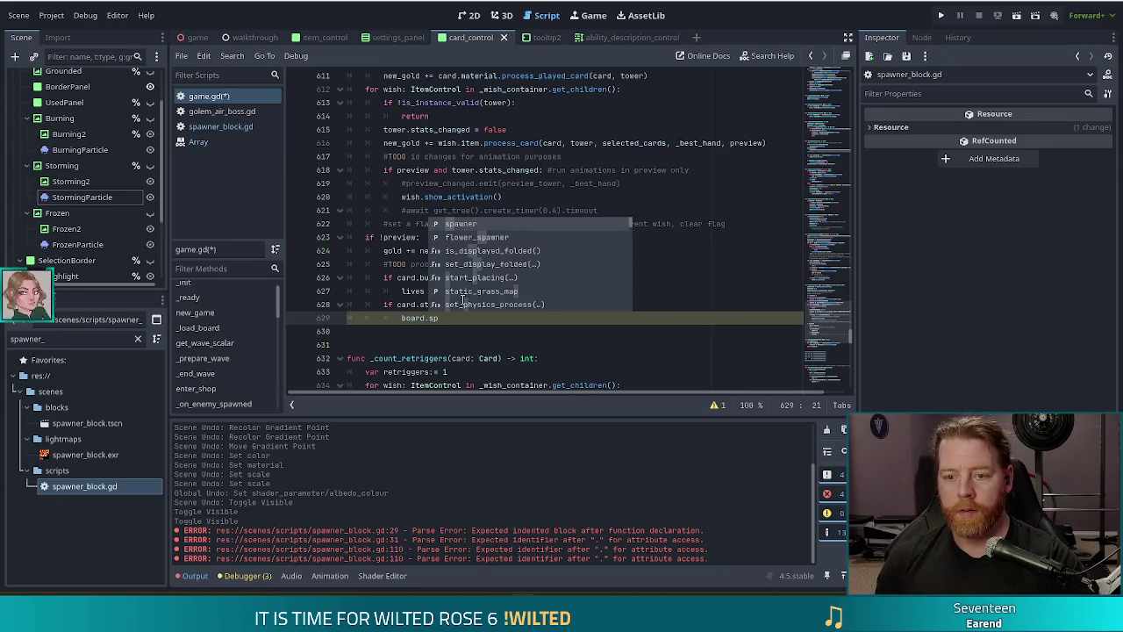
key(Return)
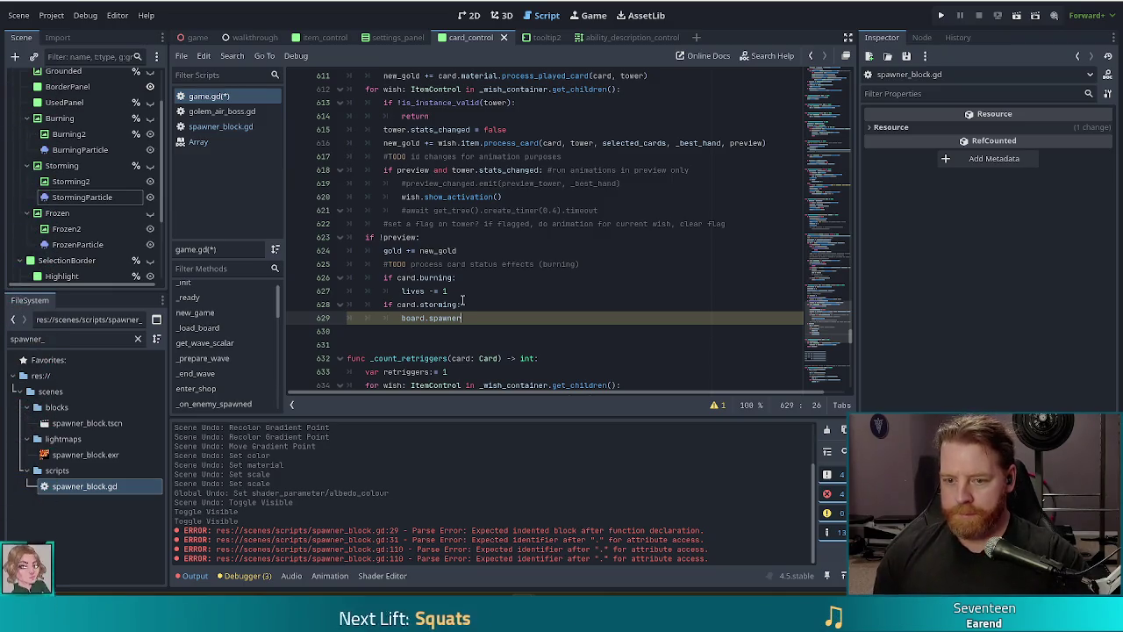
text(.cre)
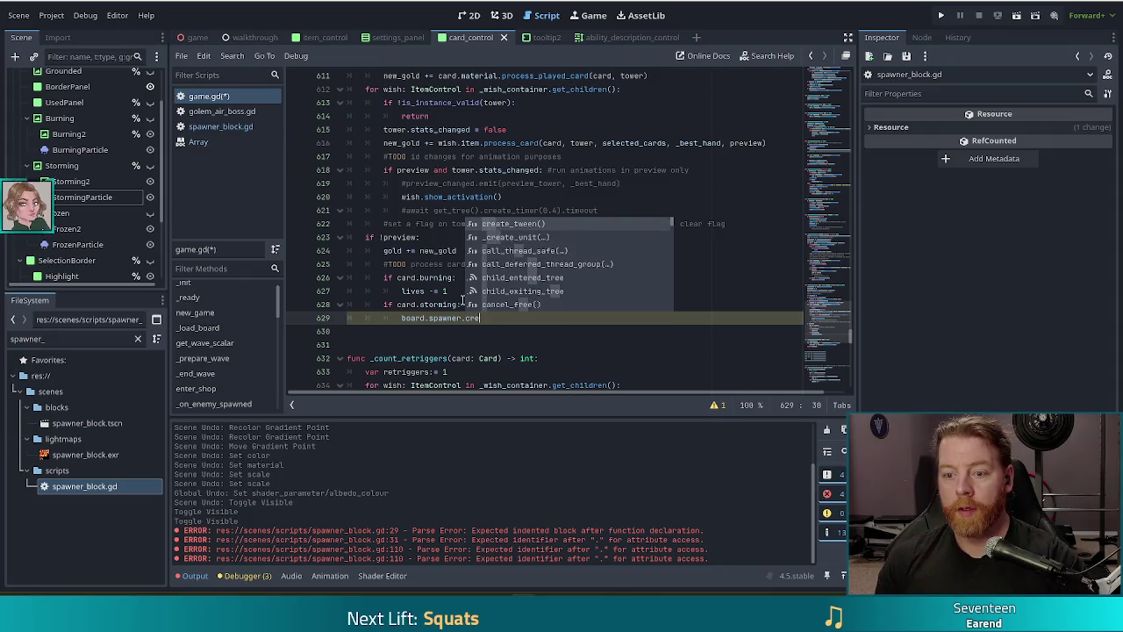
key(Down)
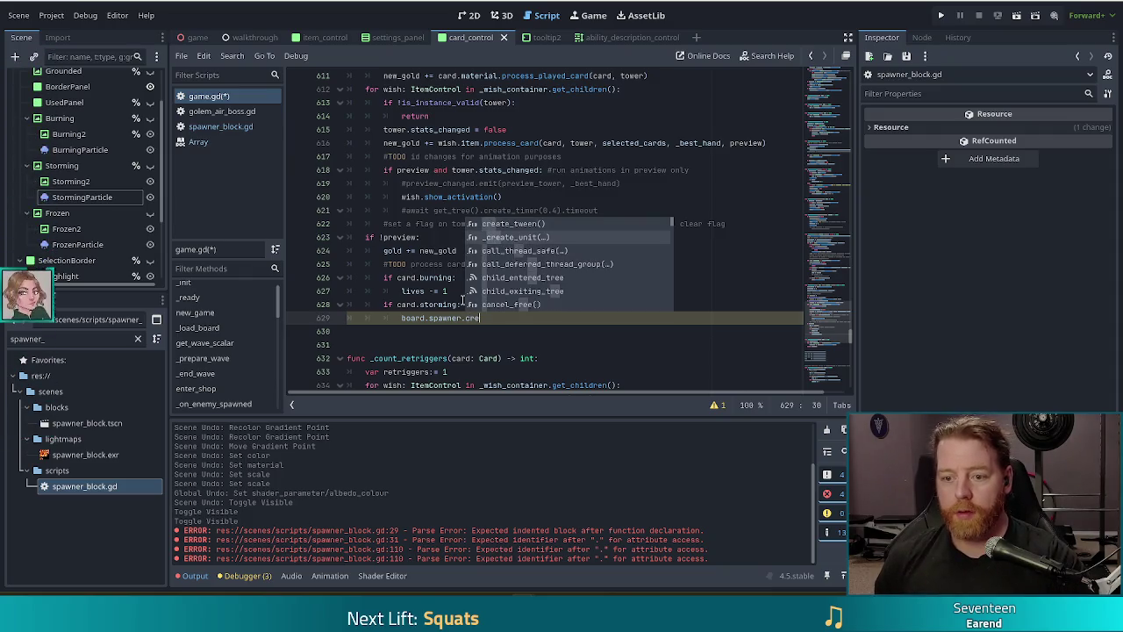
key(Return)
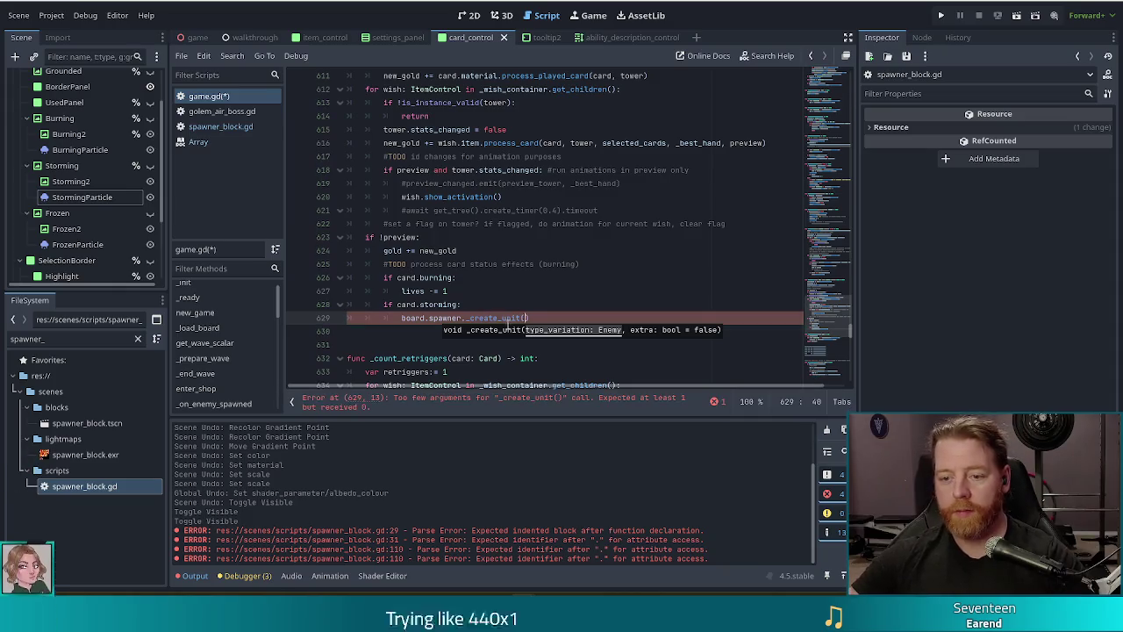
ctrl+click(494, 317)
Step: Drop the leading underscore from the _create_unit definition and save, exposing the broken calls
click(371, 224)
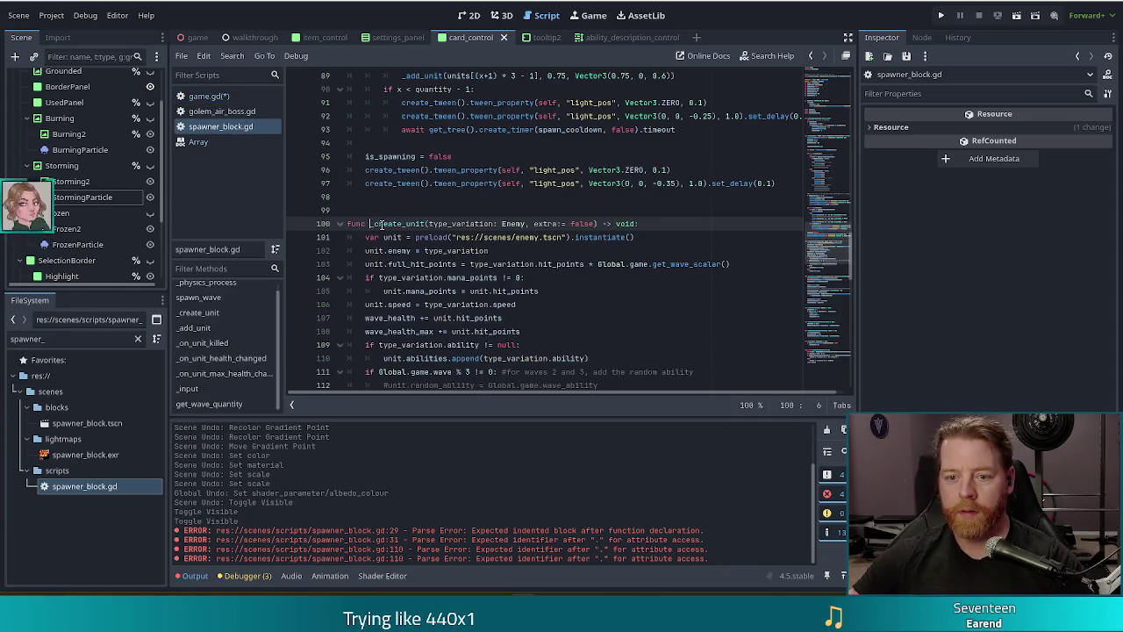
key(BackSpace)
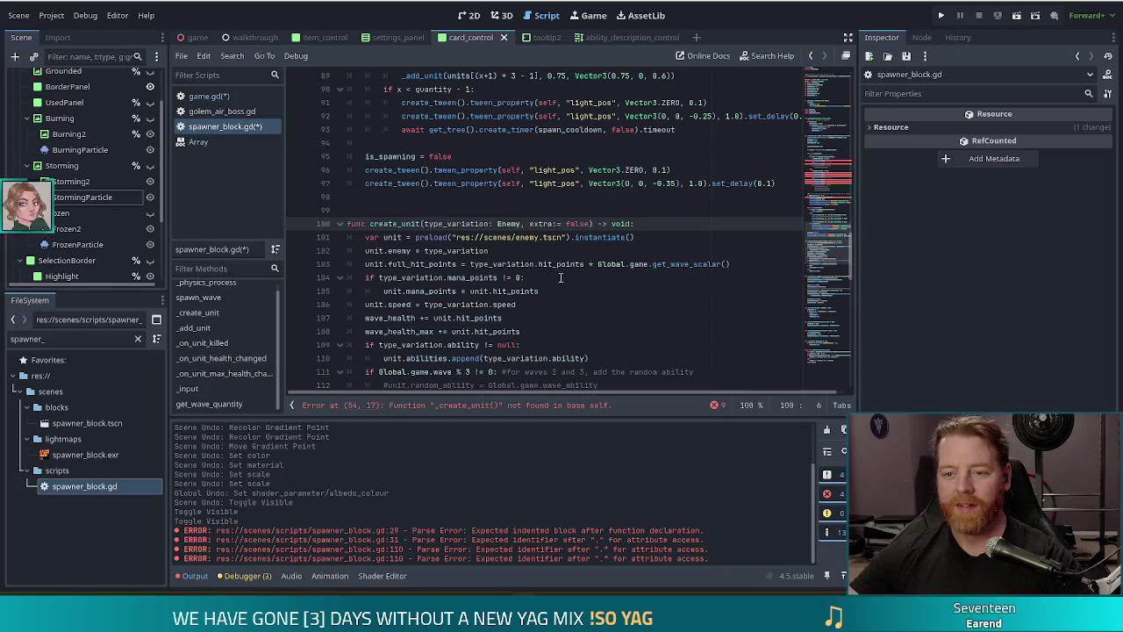
click(465, 237)
key(ctrl+s)
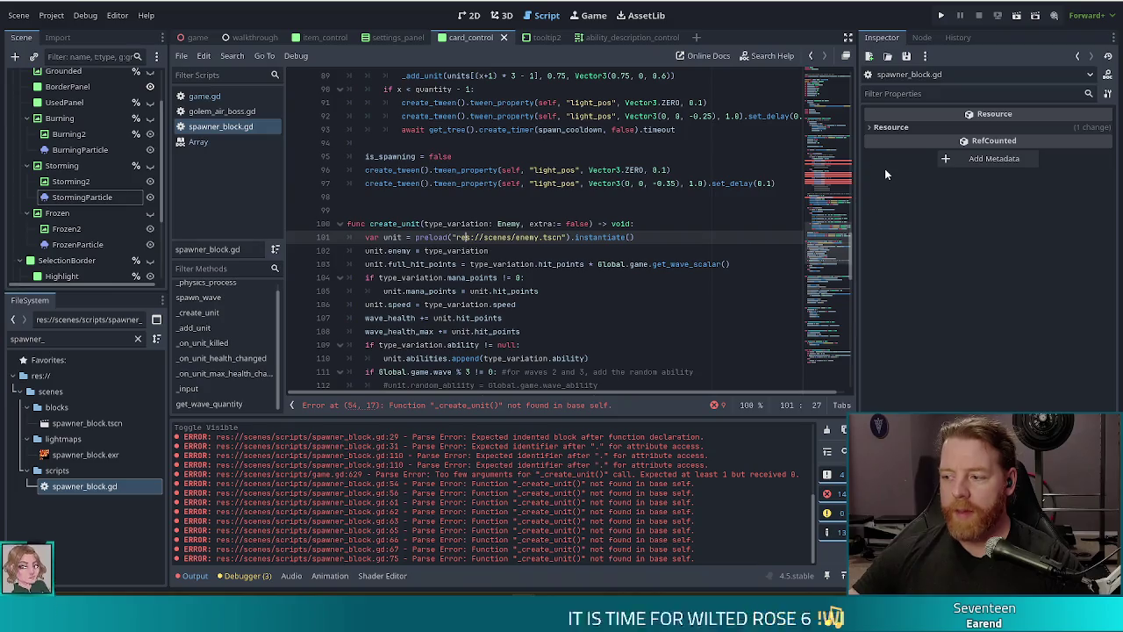
click(821, 167)
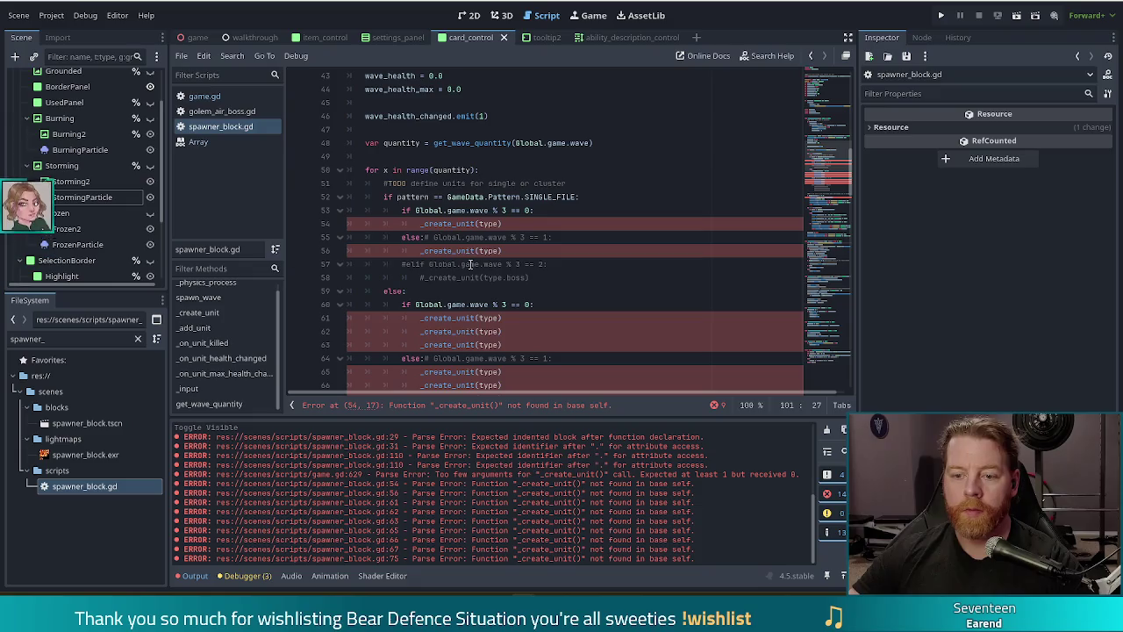
click(479, 223)
scroll(492, 215, down, 2)
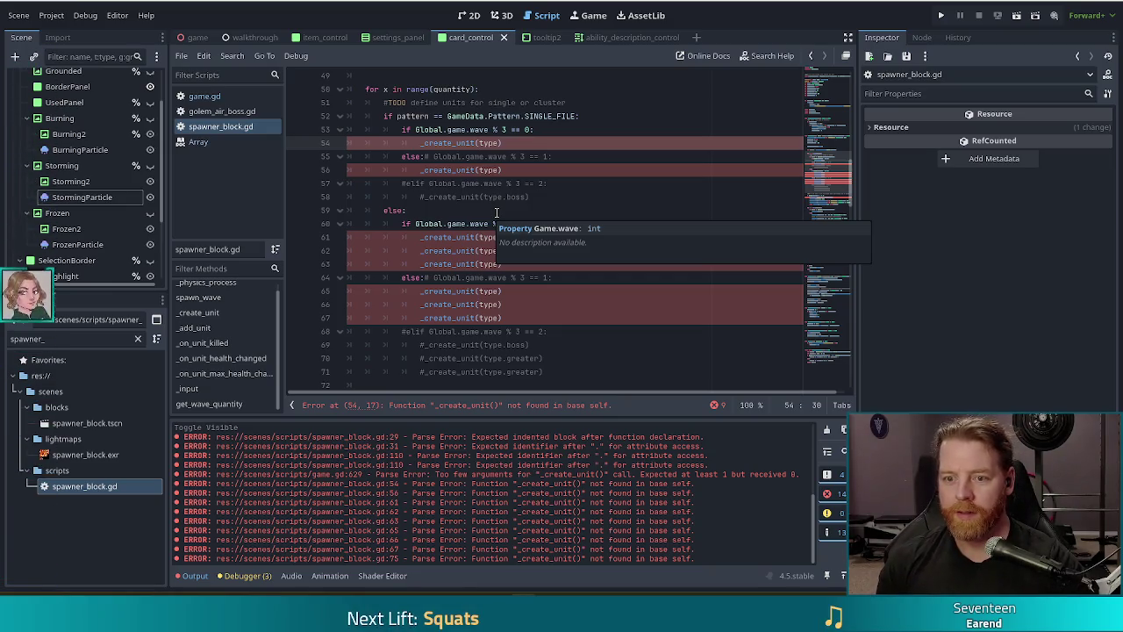
Step: Replace all 13 _create_unit occurrences with create_unit and save spawner_block.gd
key(ctrl+r)
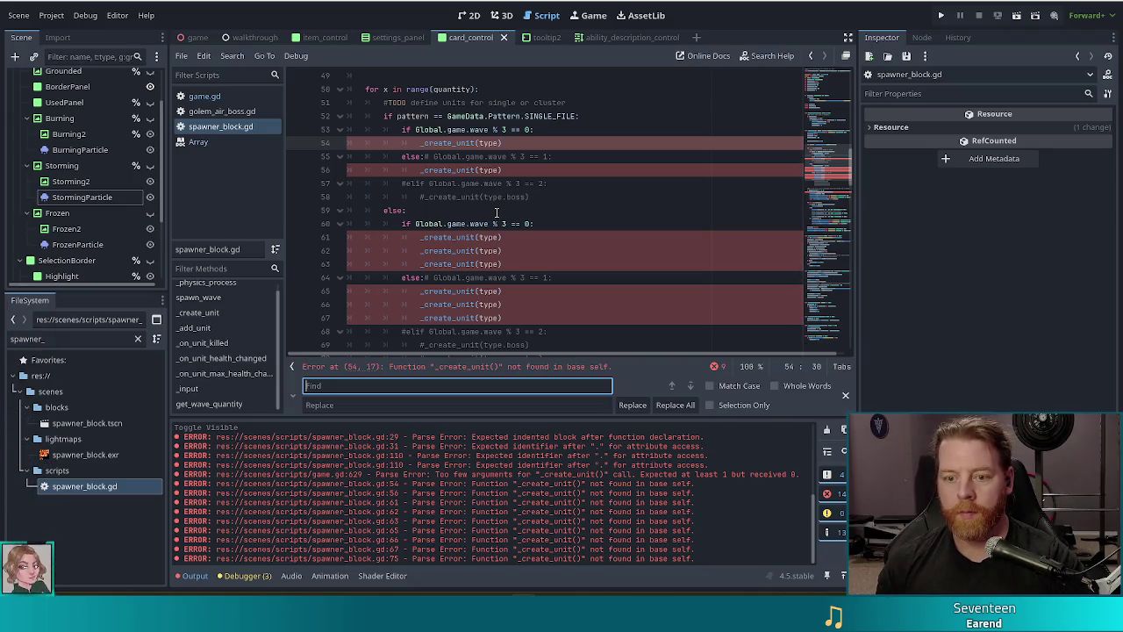
text(_creat)
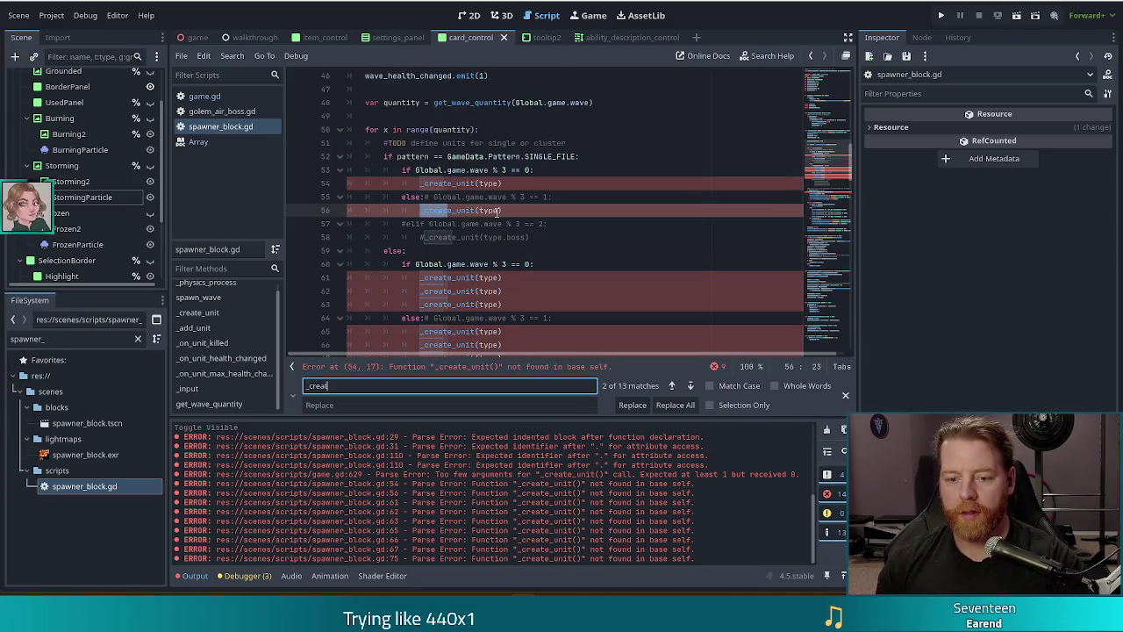
text(e_unit)
key(Tab)
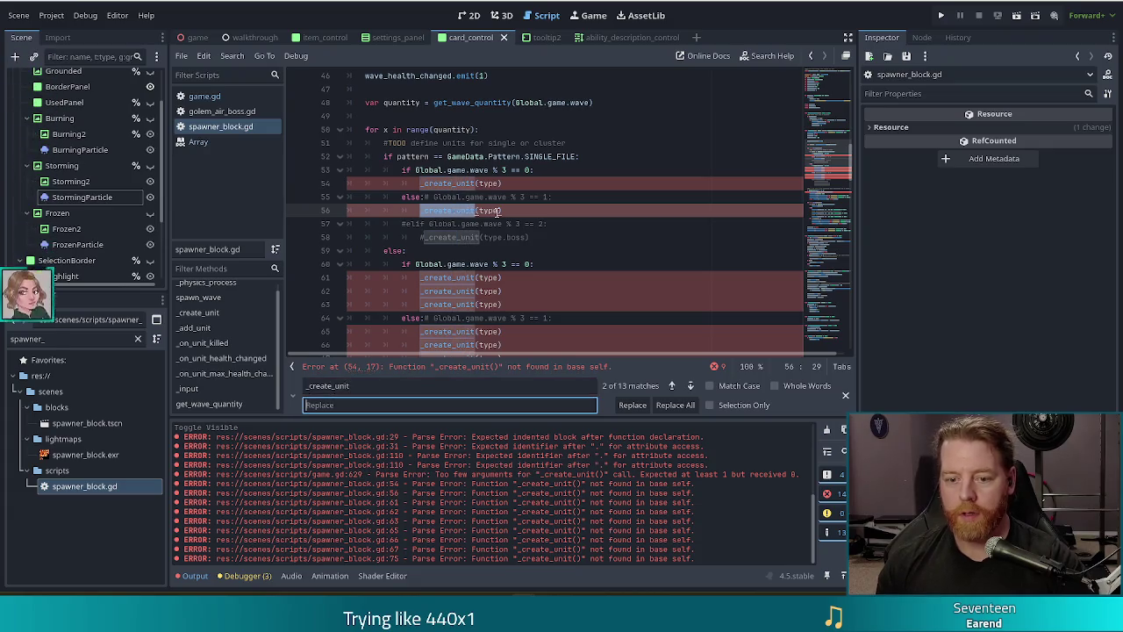
text(create)
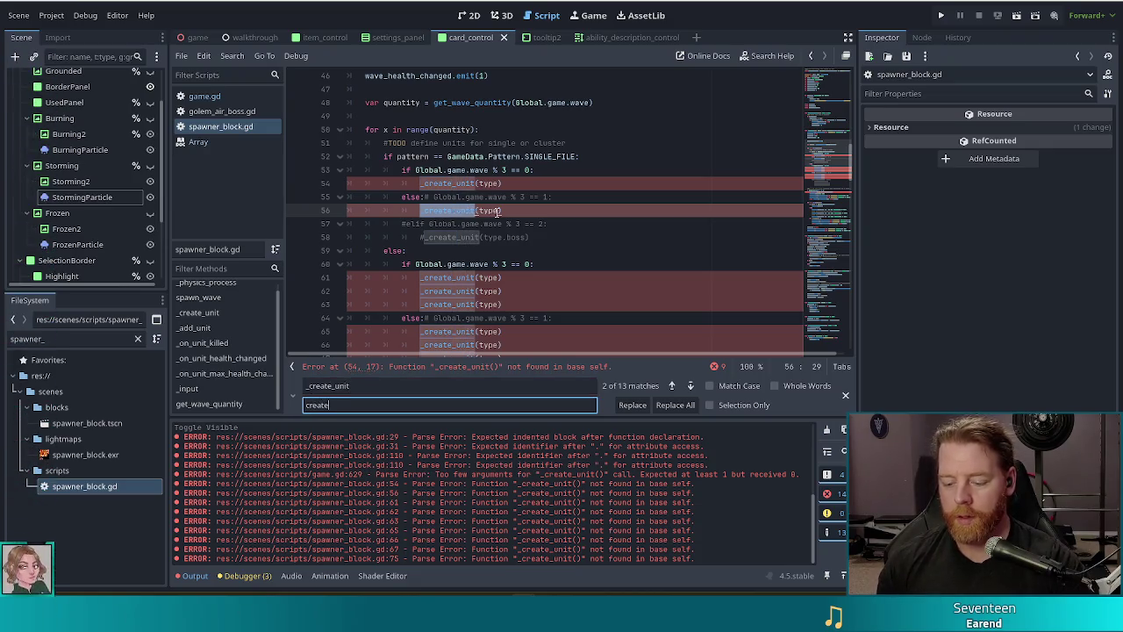
text(_unit)
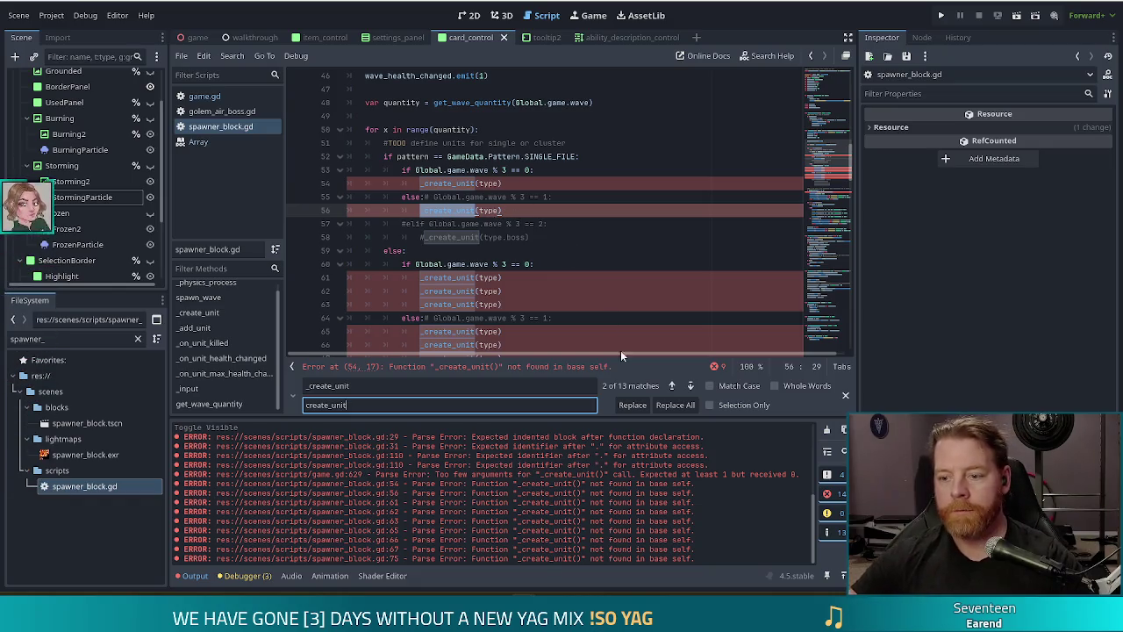
click(677, 404)
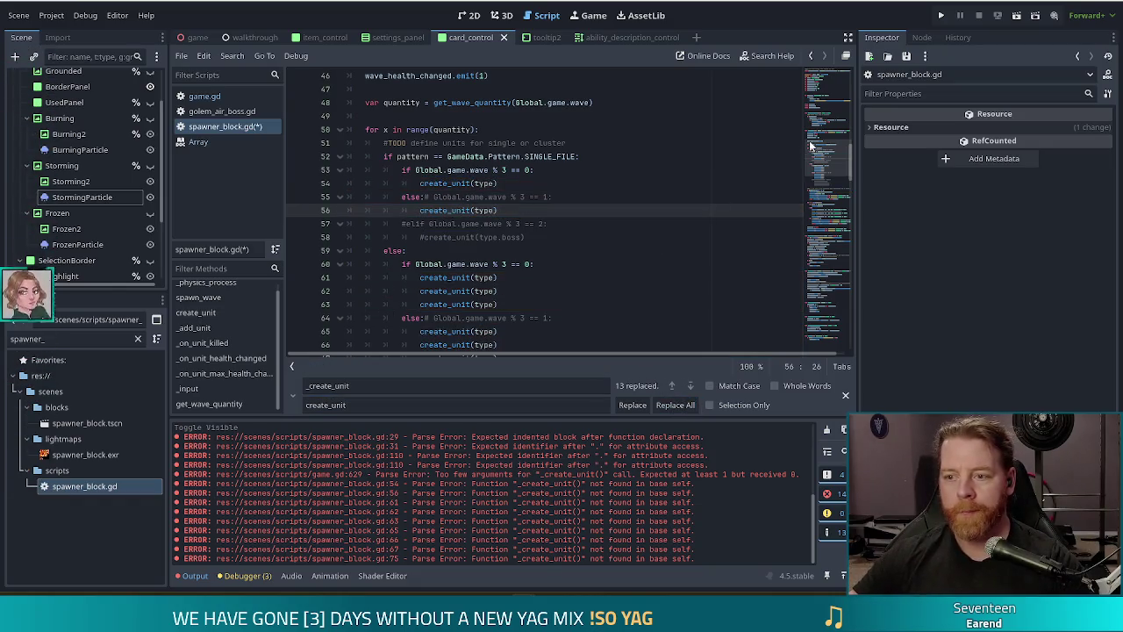
key(ctrl+s)
click(197, 95)
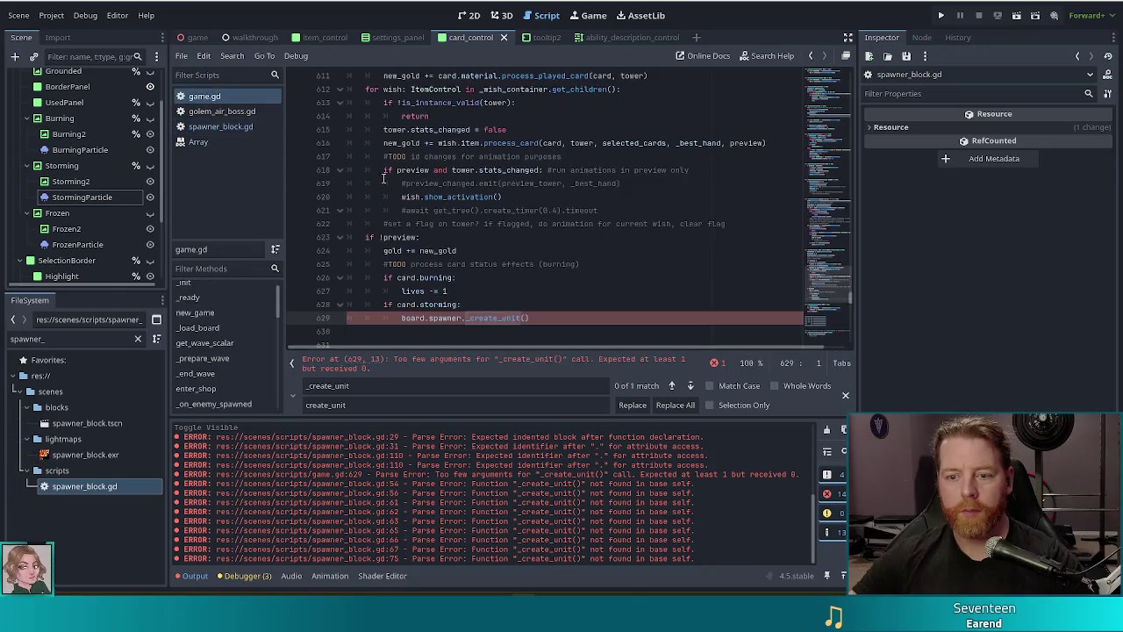
Step: Pass wave_enemy_type and true to the line 629 _create_unit call, save, and switch to spawner_block.gd
click(524, 318)
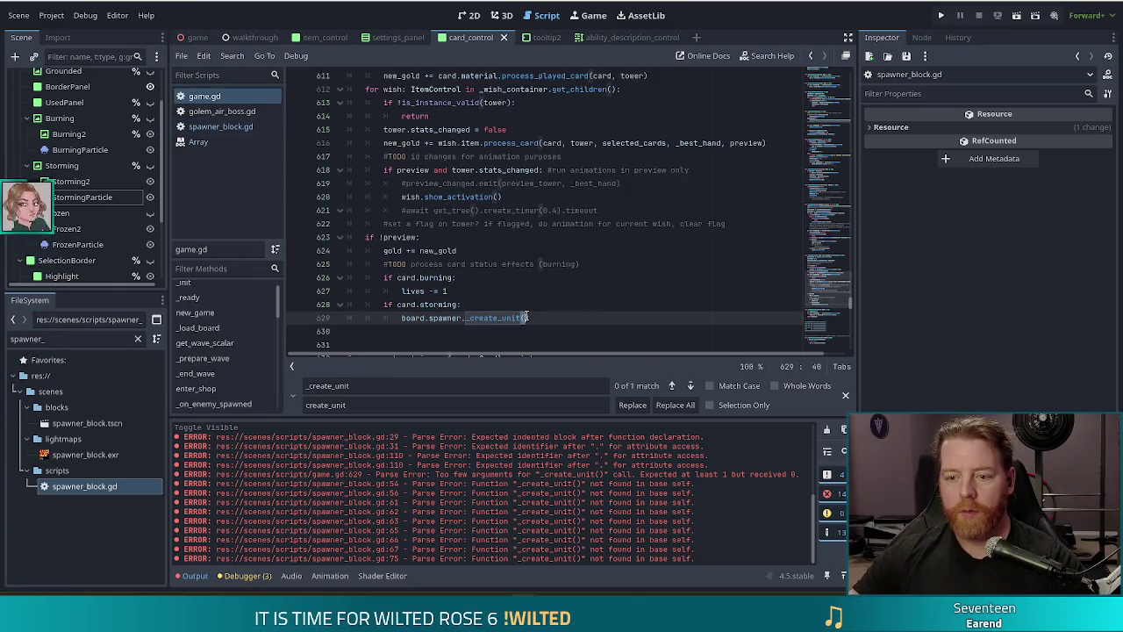
text(wave_ene)
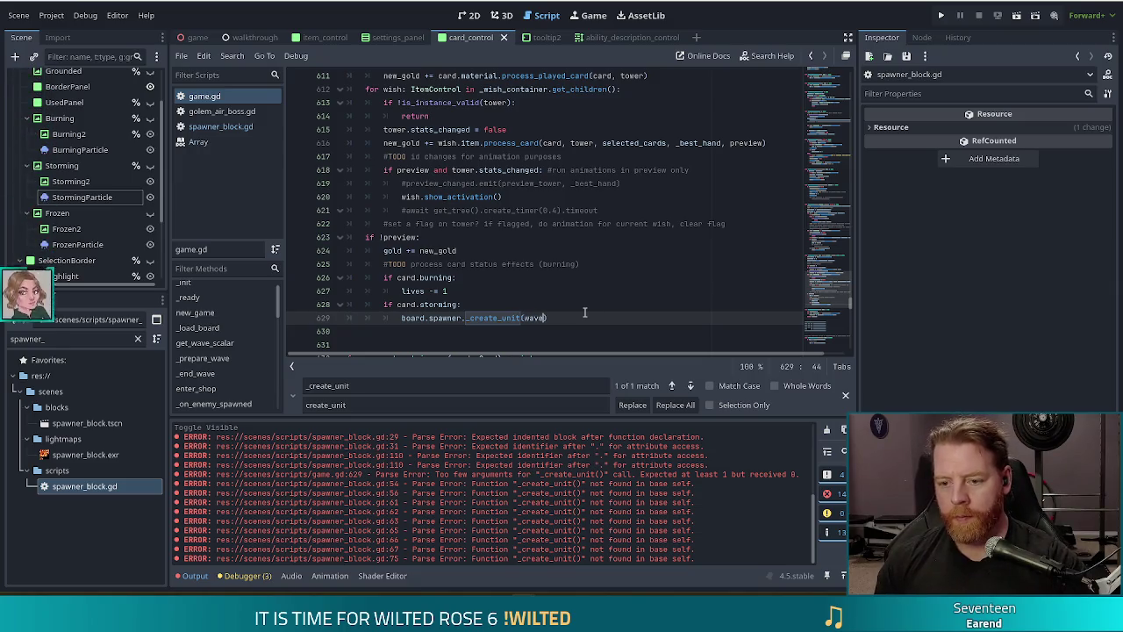
key(Return)
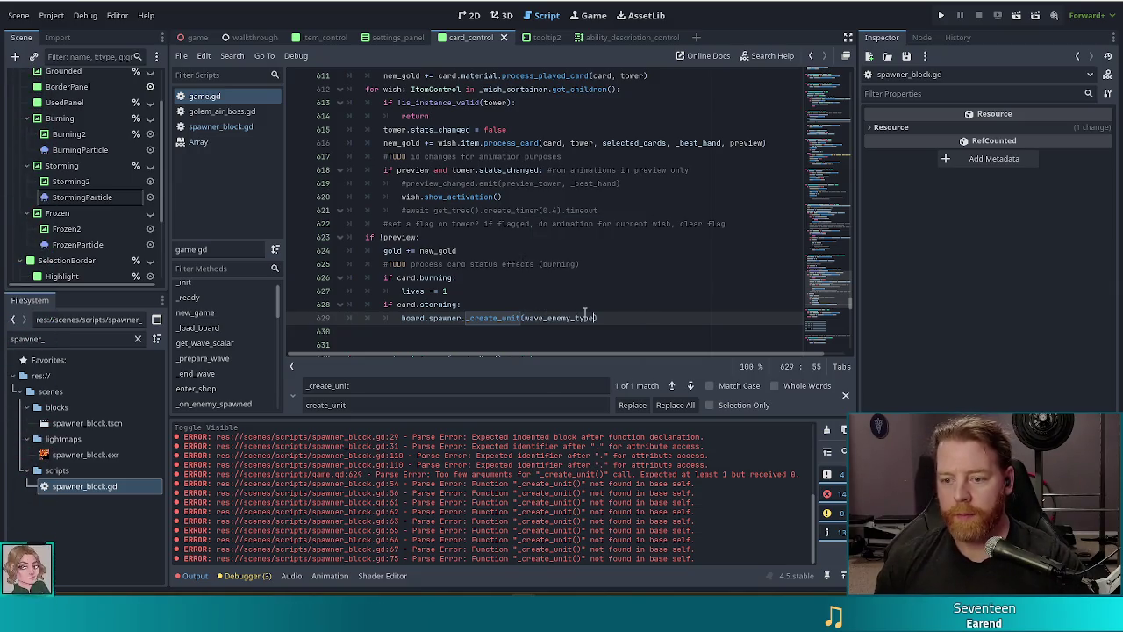
text(, t)
text(ile)
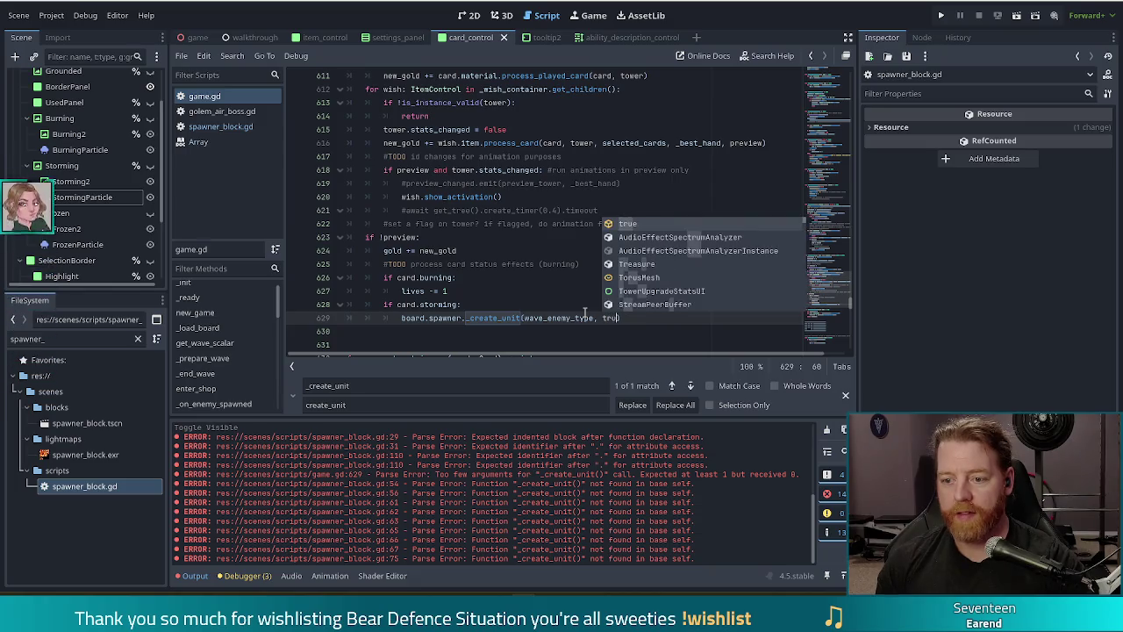
key(ctrl+s)
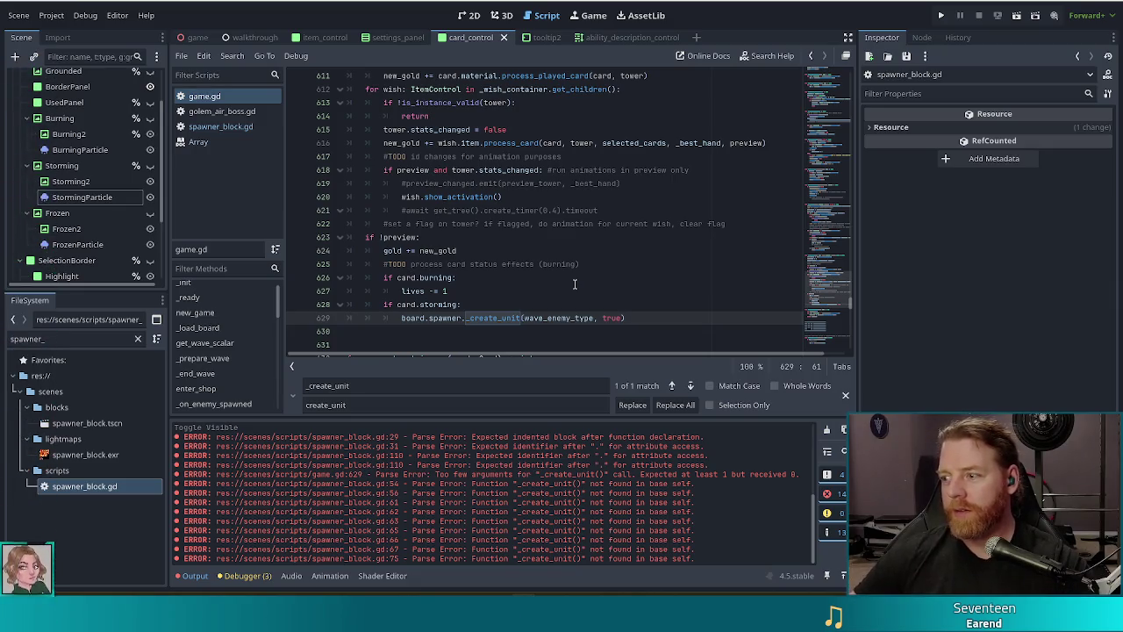
text())
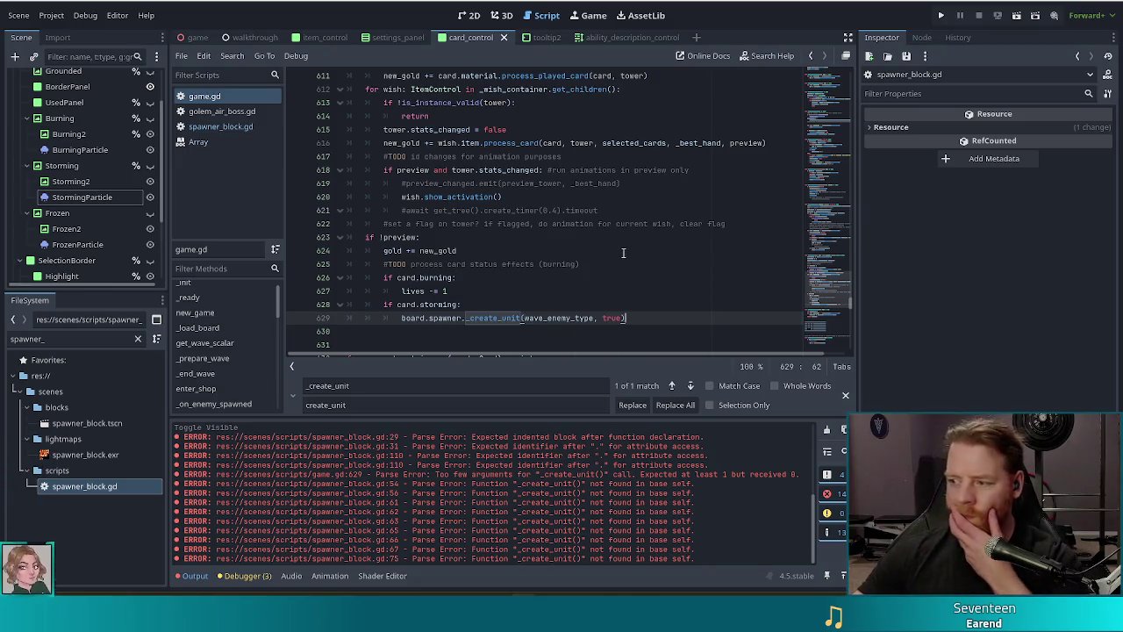
click(232, 125)
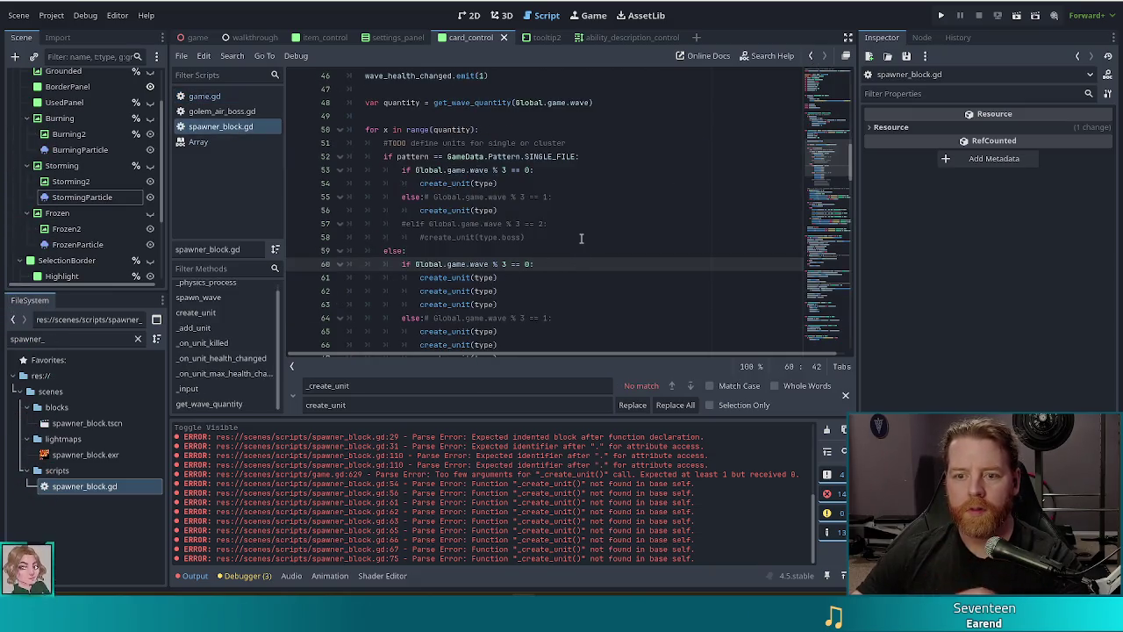
Step: Select lines 32–37, the if !is_spawning block inside _physics_process of spawner_block.gd
scroll(583, 245, down, 2)
scroll(581, 237, up, 8)
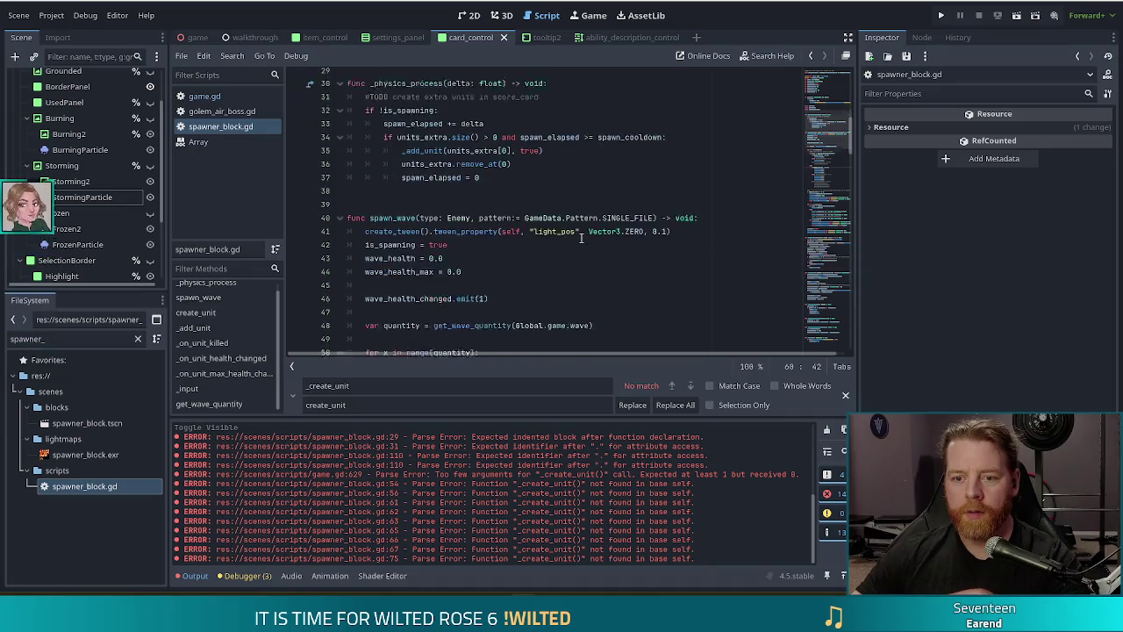
click(400, 129)
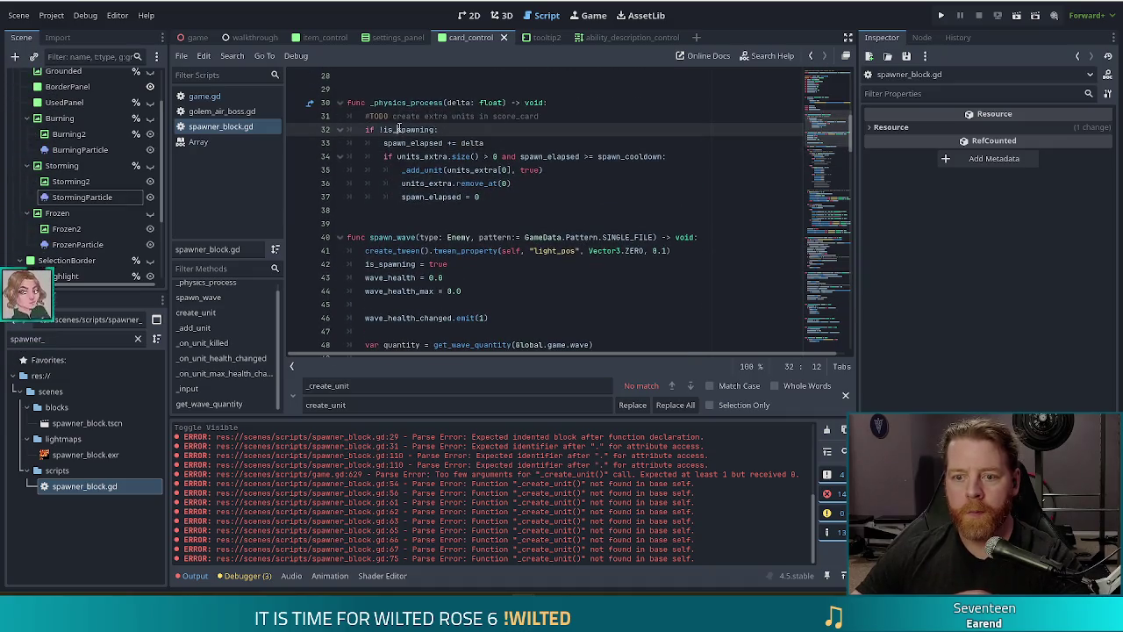
drag(420, 130, 443, 197)
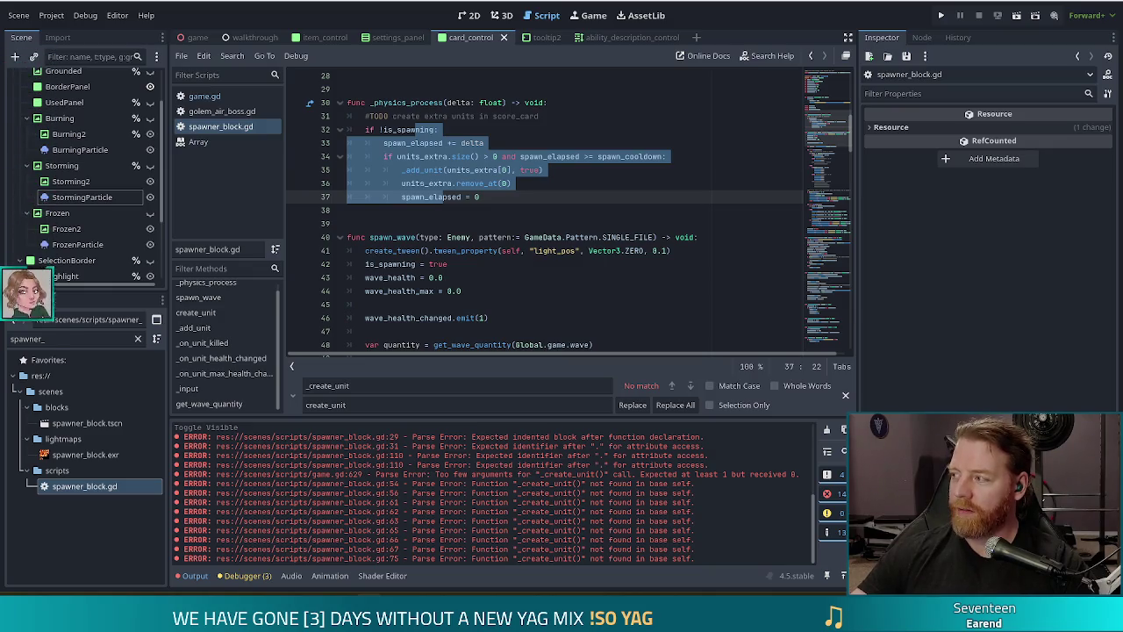
key(alt+Tab)
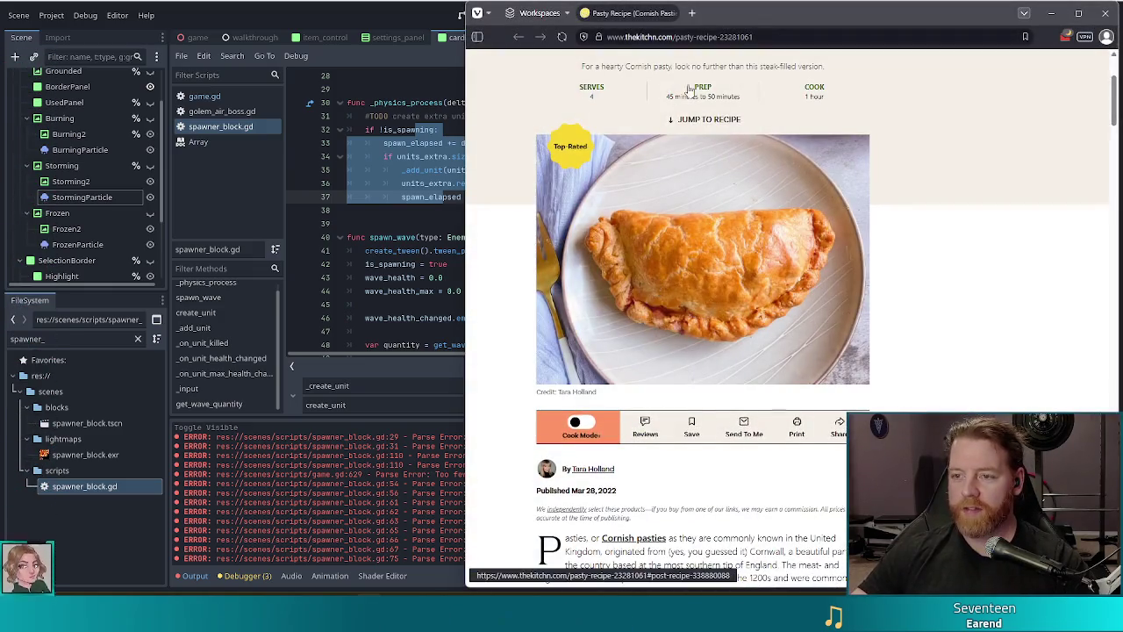
Step: Move the Vivaldi recipe window centre-left, scroll to the filling ingredients, then close the browser
mouse_move(825, 14)
mouse_down()
mouse_move(860, 16)
mouse_move(683, 30)
mouse_move(537, 23)
mouse_up()
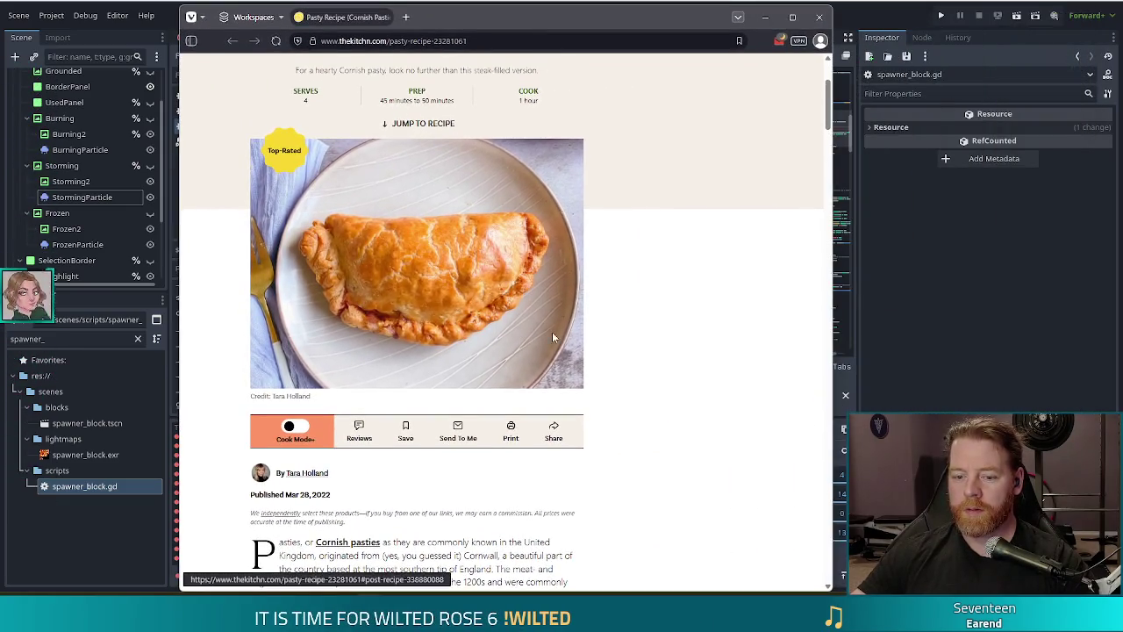
scroll(597, 346, down, 2)
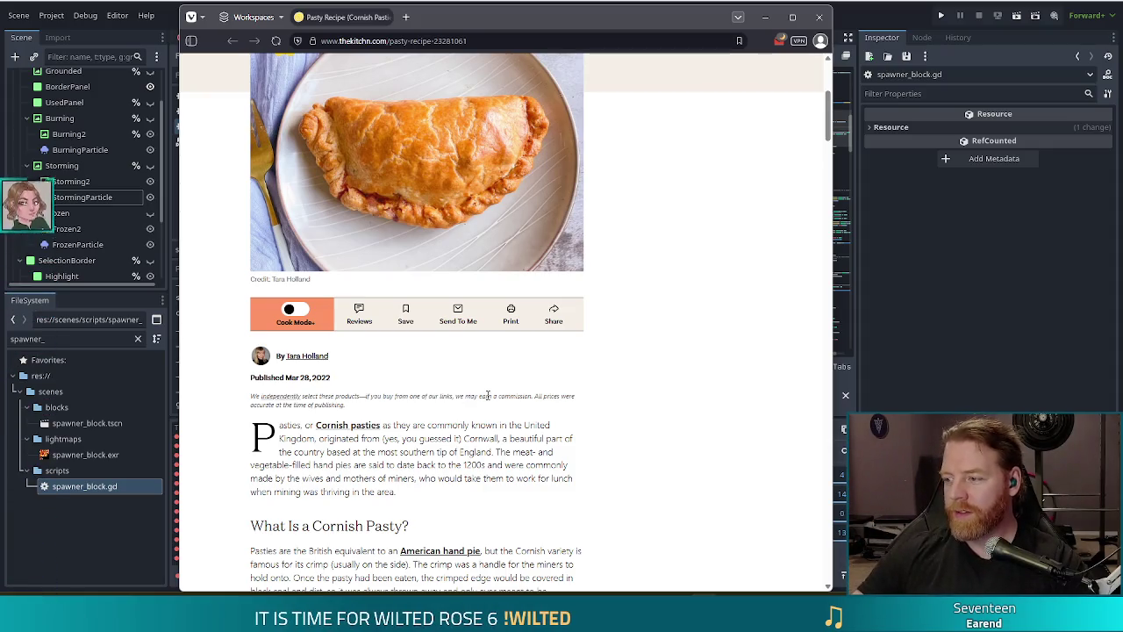
scroll(605, 309, up, 1)
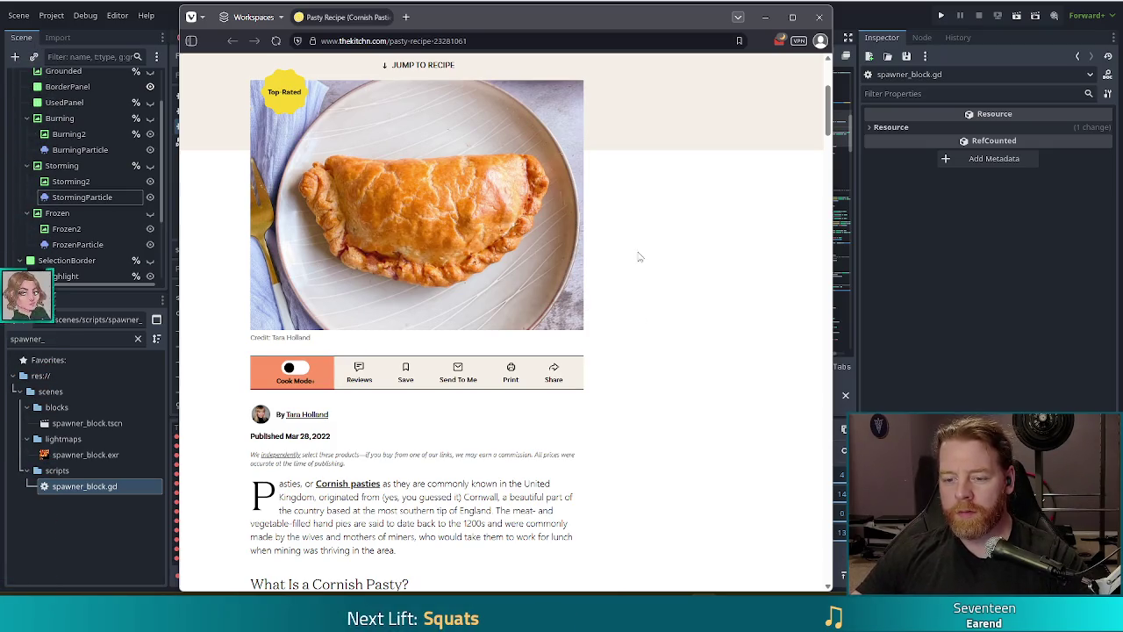
scroll(647, 245, down, 4)
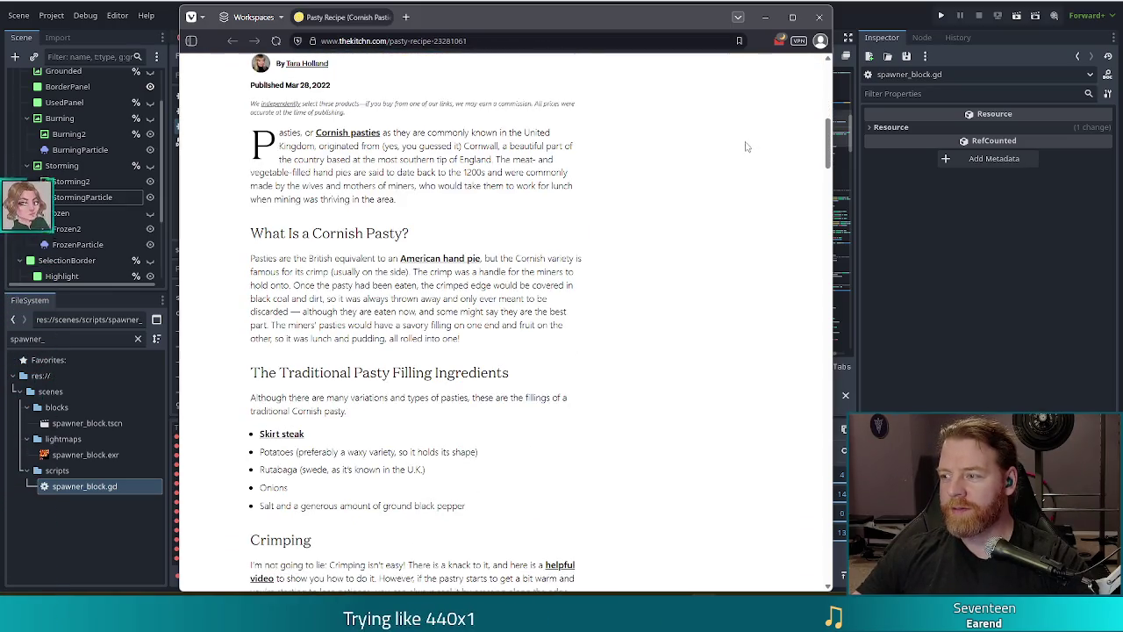
click(819, 17)
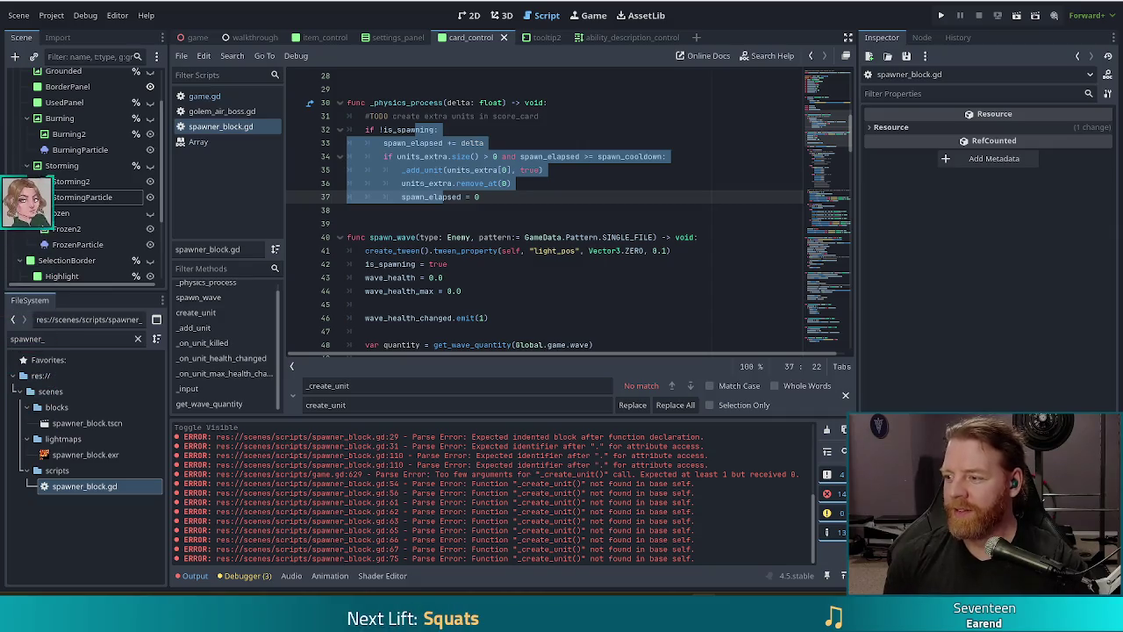
Step: Clear the selection in spawner_block.gd and launch the project to test the changes
click(488, 182)
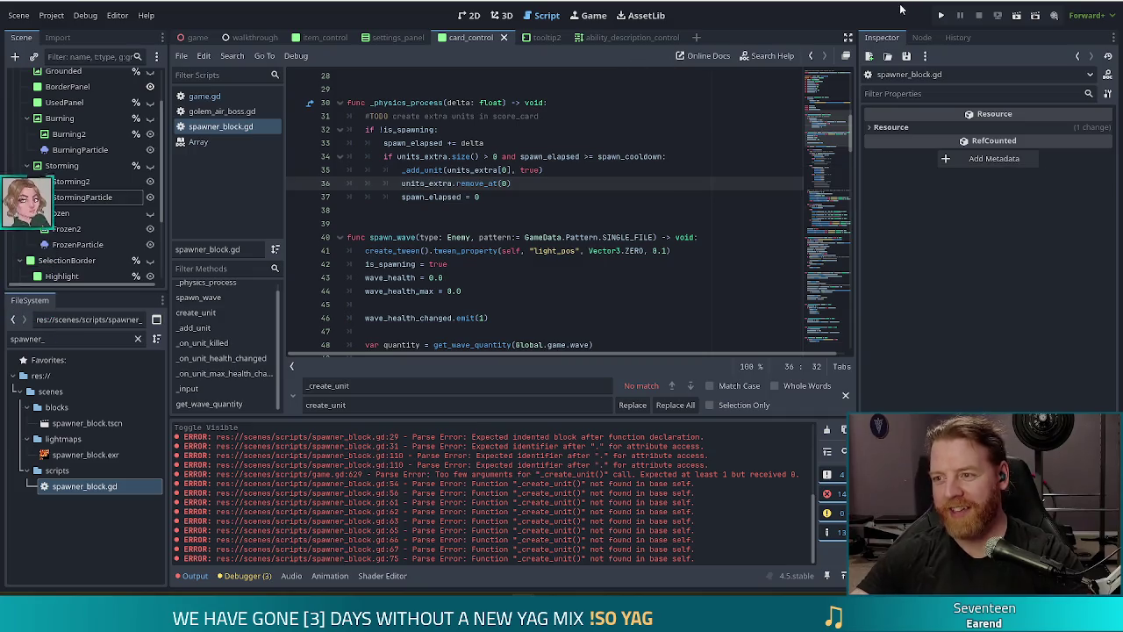
click(941, 17)
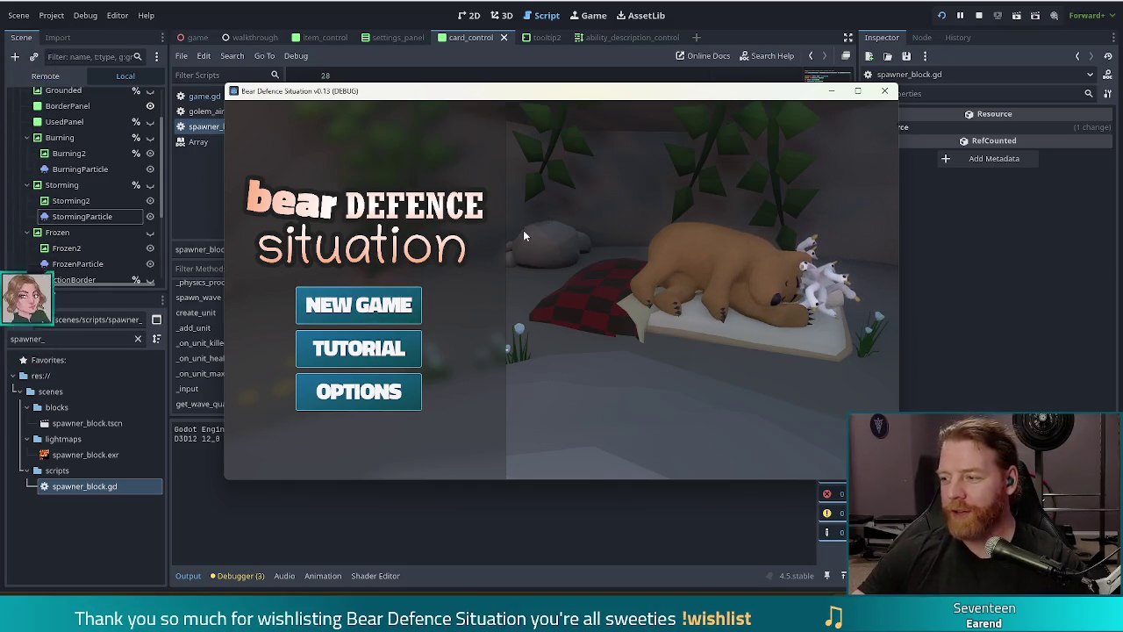
Step: Nudge the running Bear Defence Situation game window slightly up and left
drag(686, 103, 641, 87)
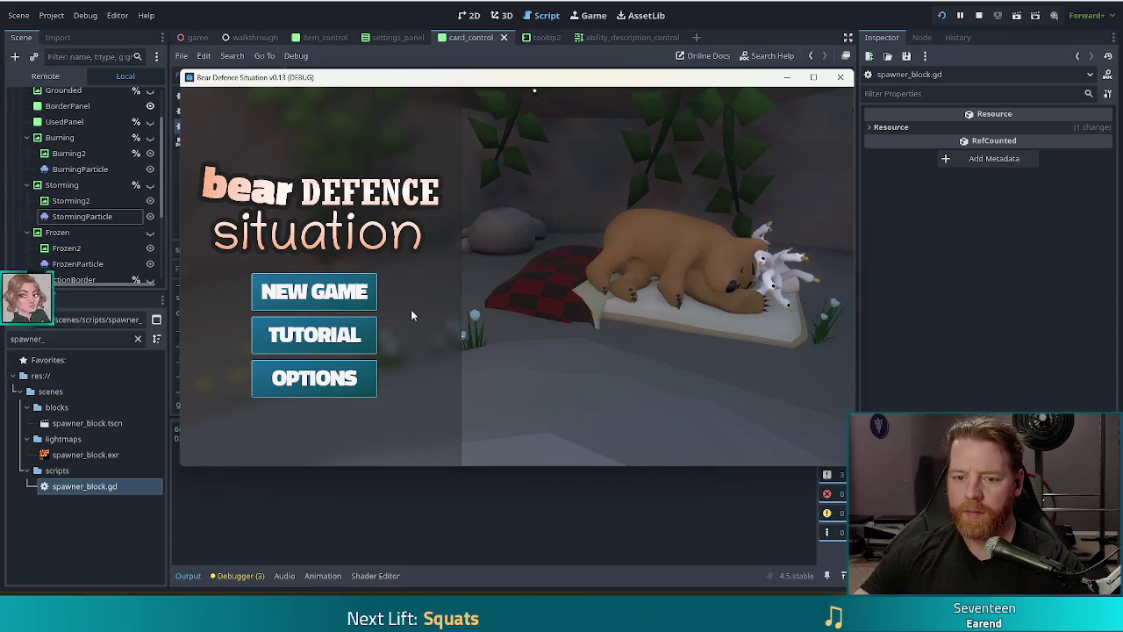
Step: Start a new game at Level 1, Wave 1/3 and open the in-game command console
click(298, 292)
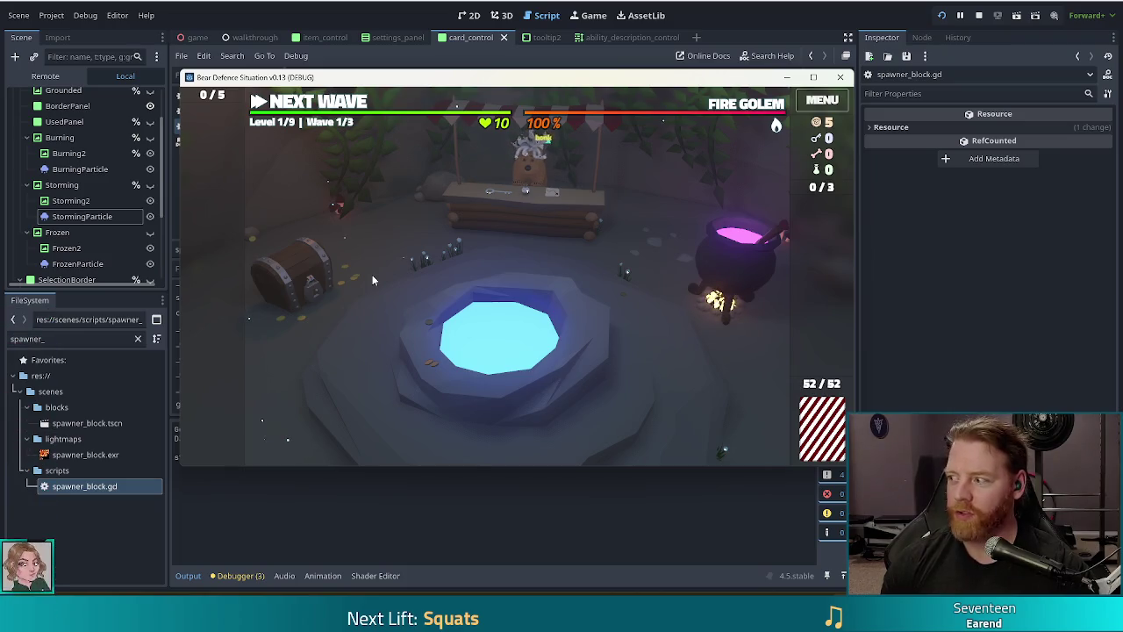
key(grave)
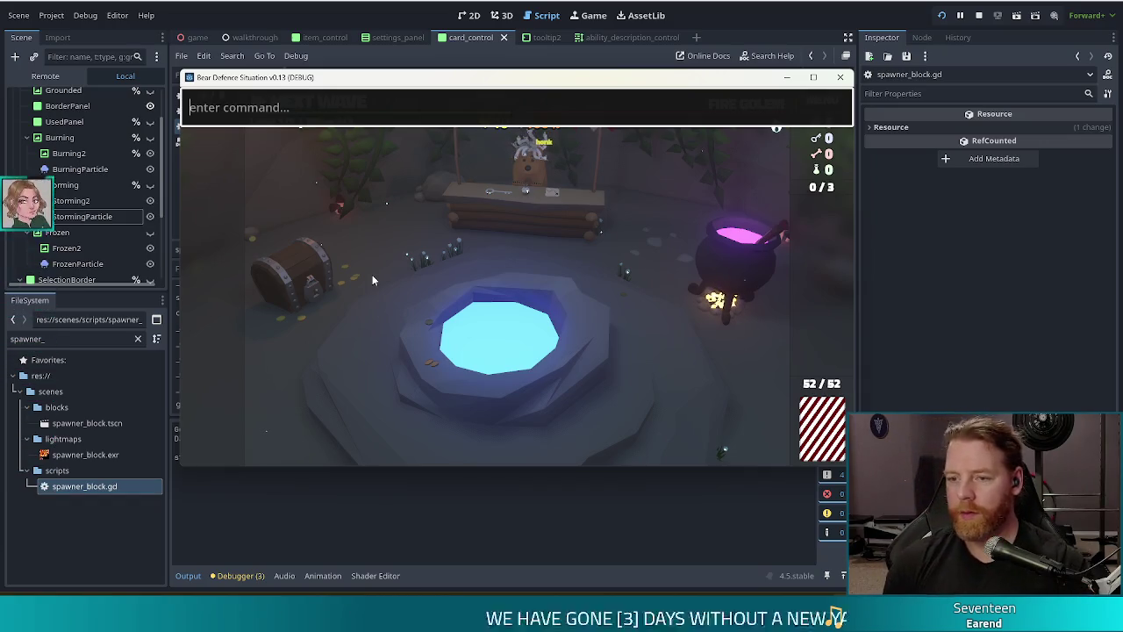
Step: Run set_enemy golem_air_normal in the game console to make the enemy Air Golem
text(set_enemy )
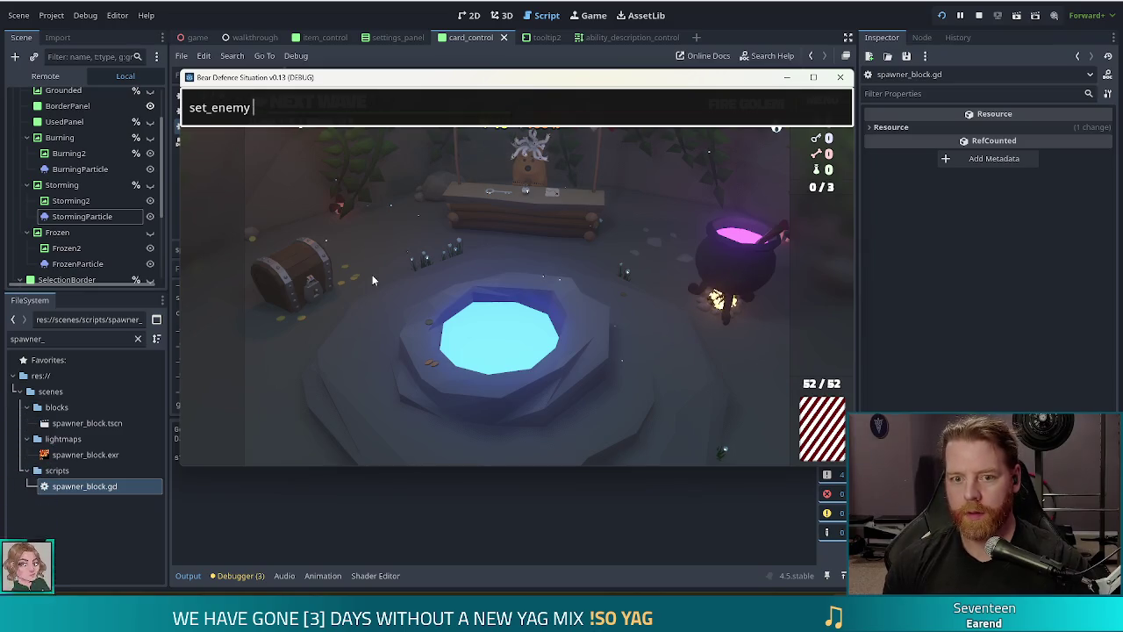
text(golem_au)
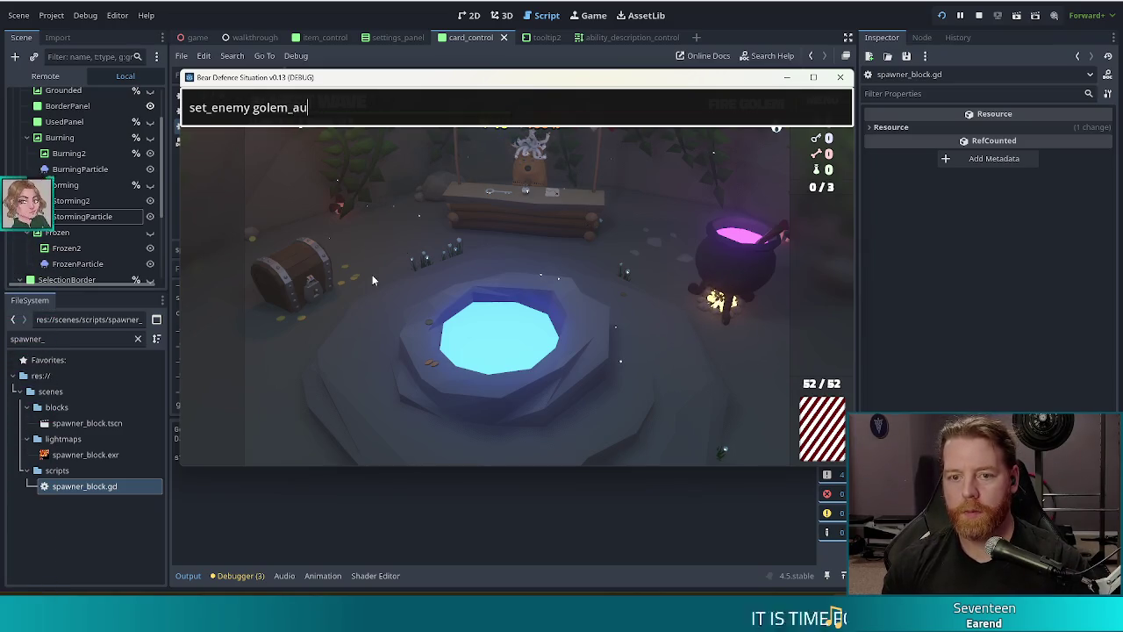
key(BackSpace)
text(ir_normal)
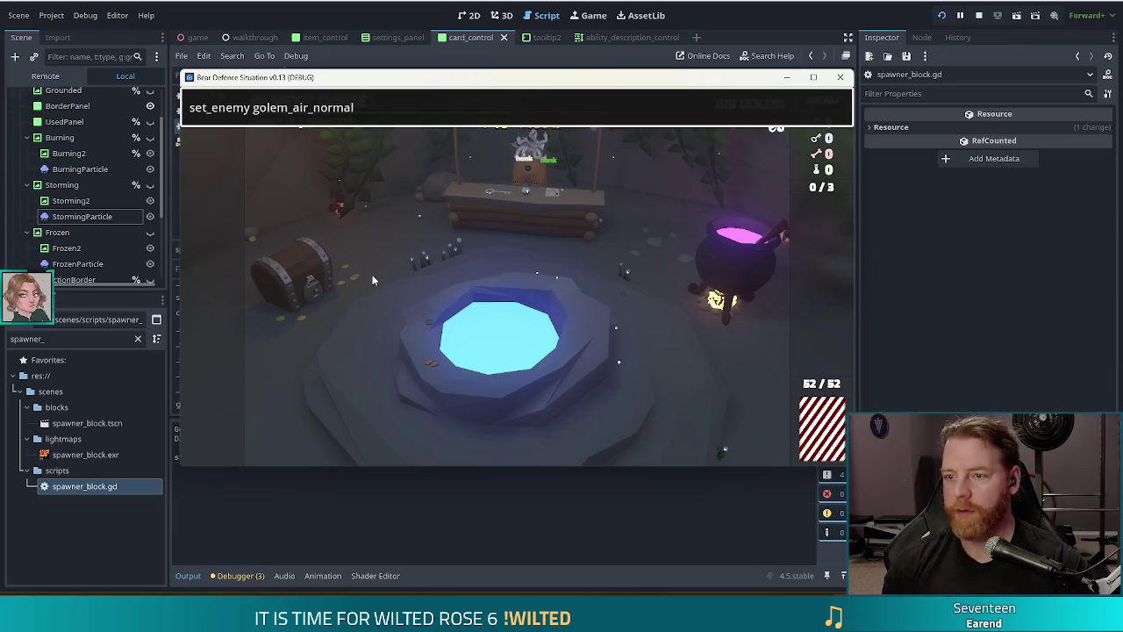
key(Return)
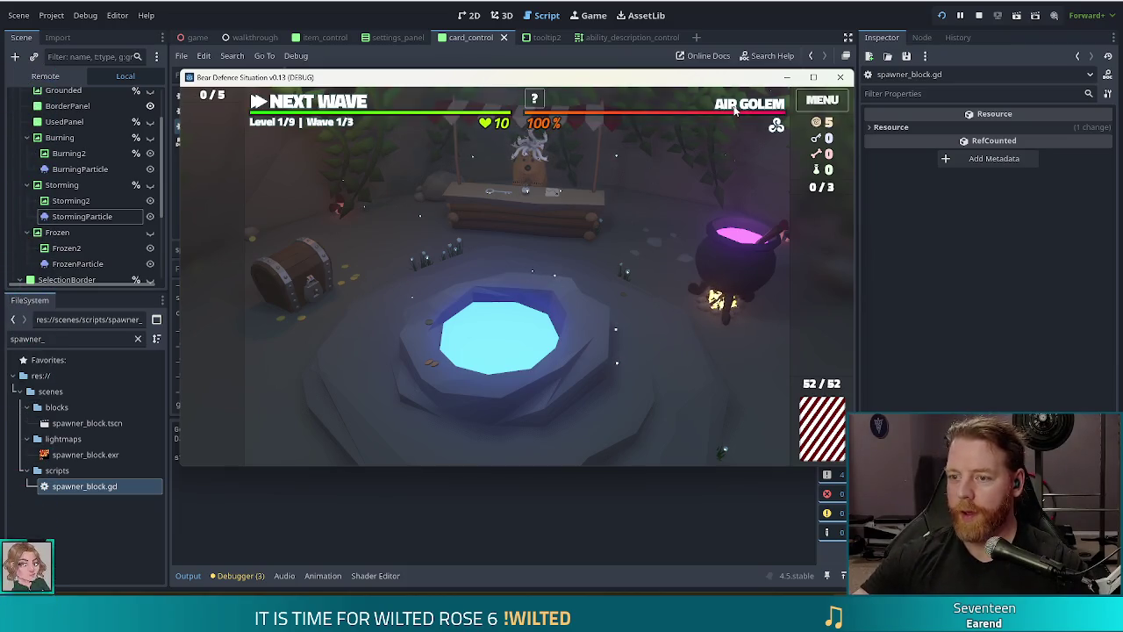
mouse_move(738, 109)
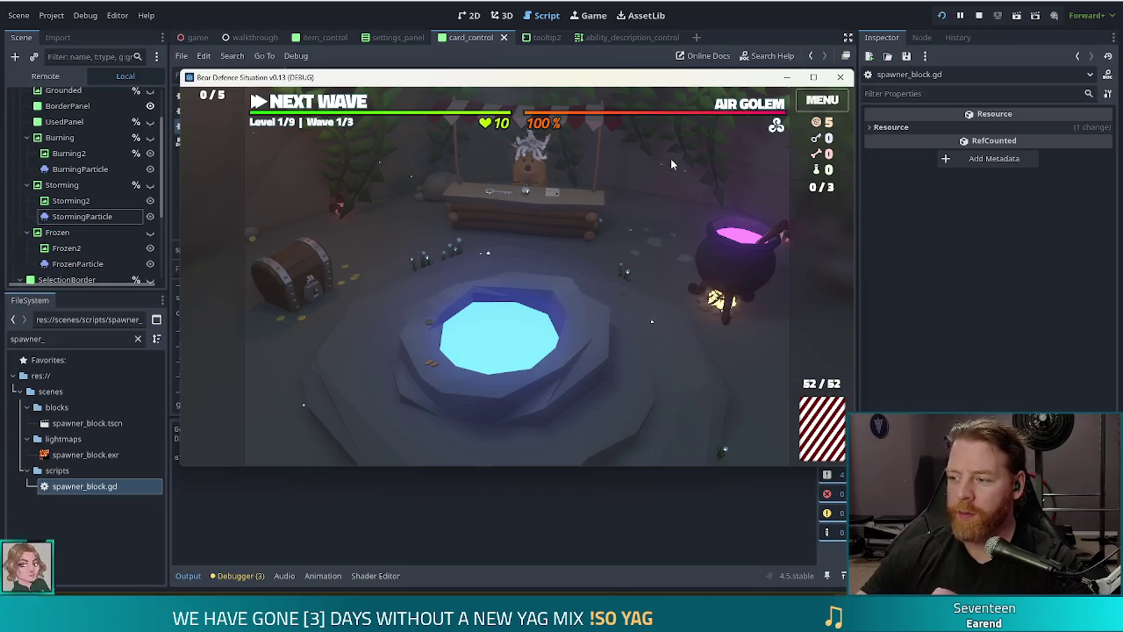
Step: Start the wave and confirm the Wave Complete notice so Level 1 Wave 2/3 begins
mouse_move(492, 126)
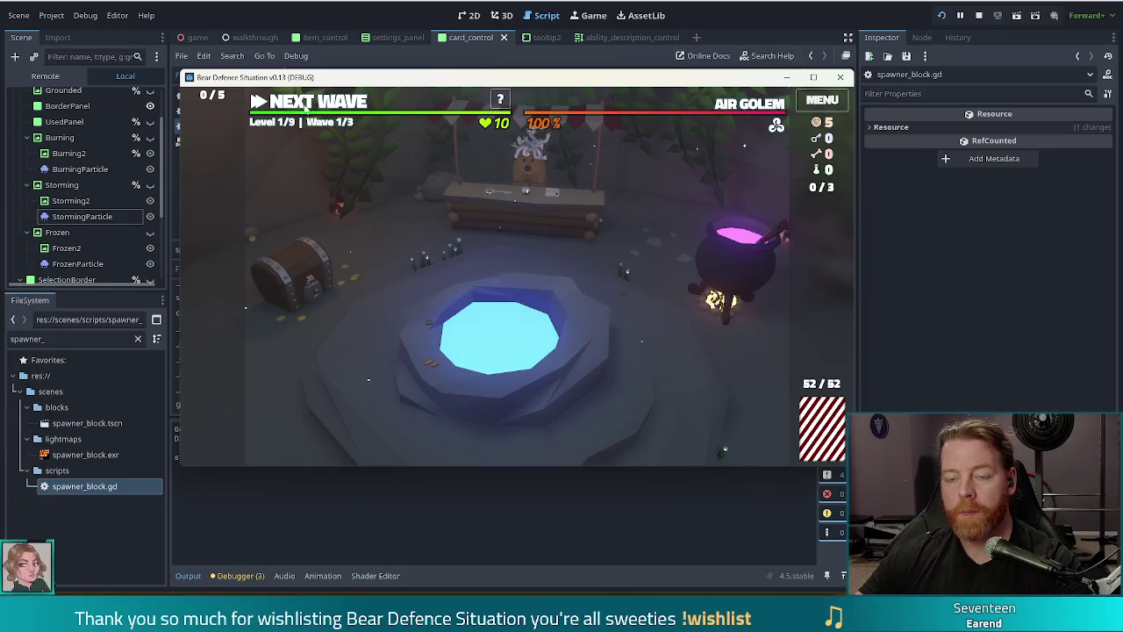
click(310, 103)
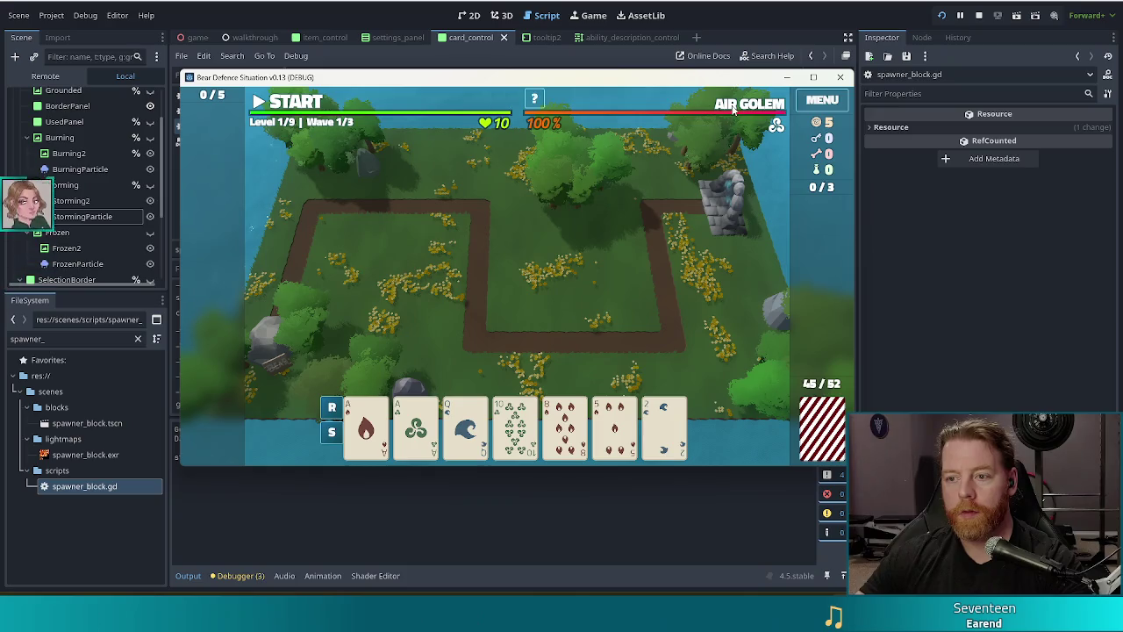
mouse_move(733, 107)
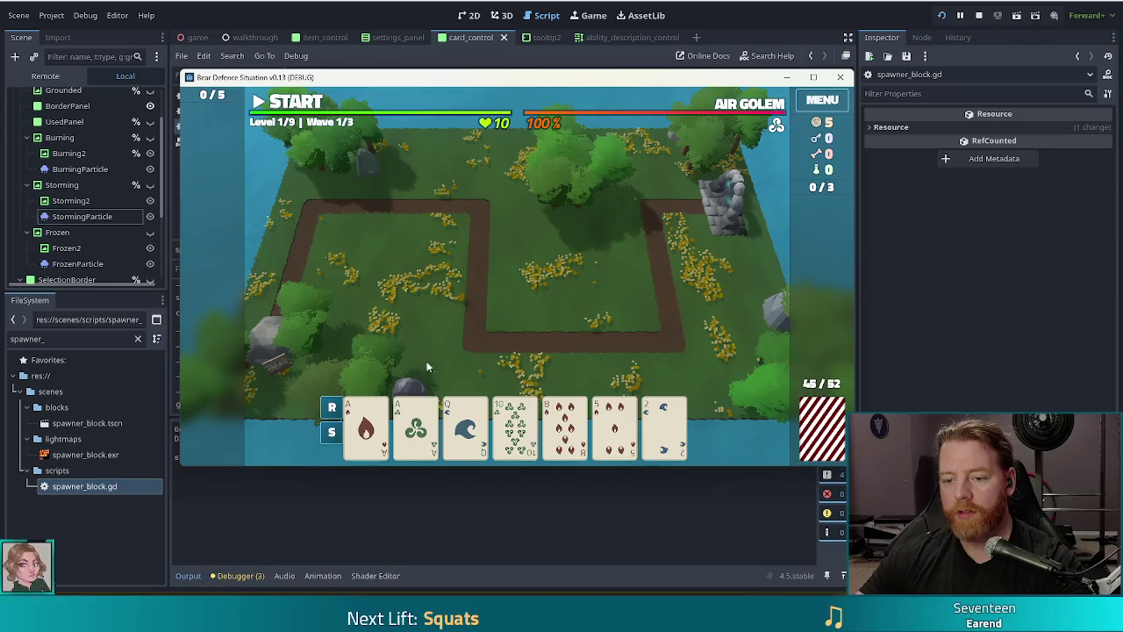
mouse_move(523, 450)
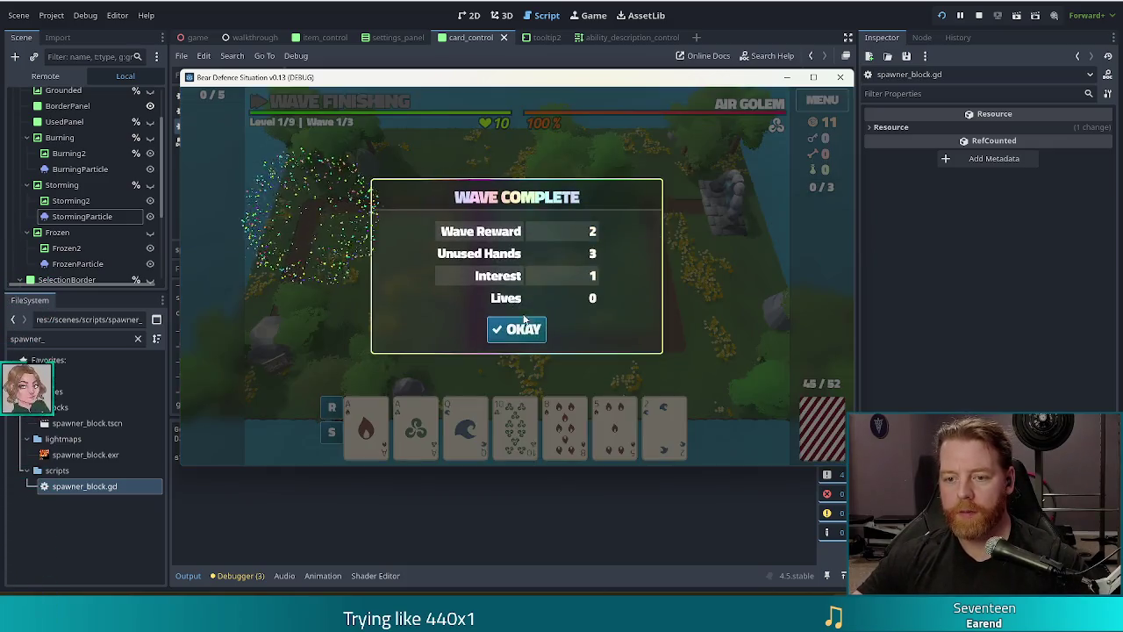
click(516, 327)
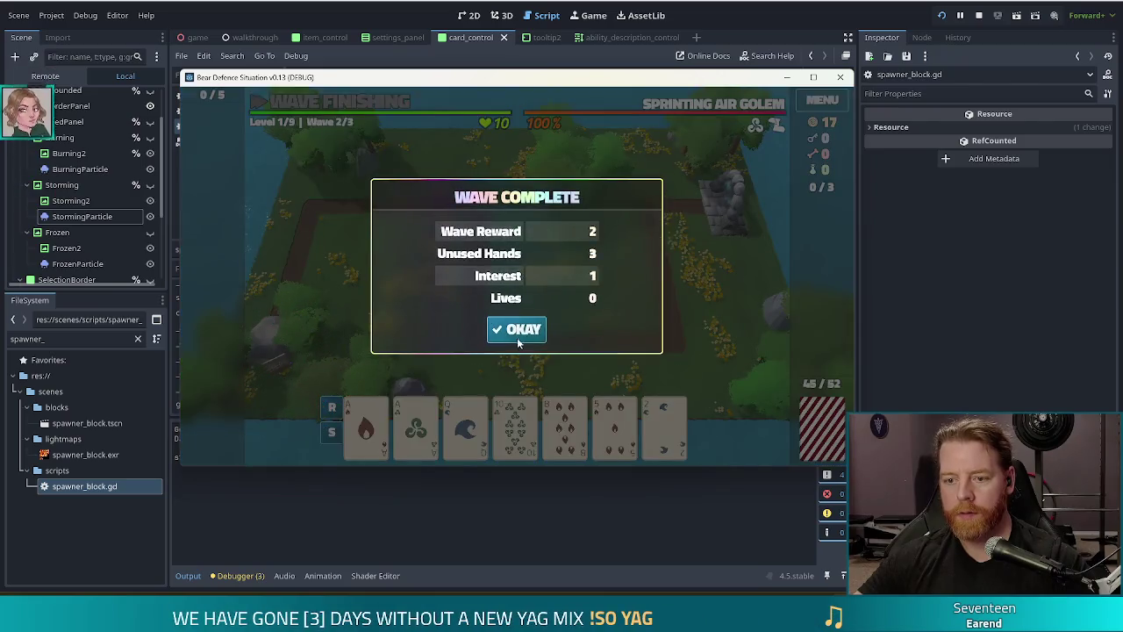
Step: Dismiss Wave Complete, play the Ace of Wind, and place a Ballista tower beside the path
click(526, 332)
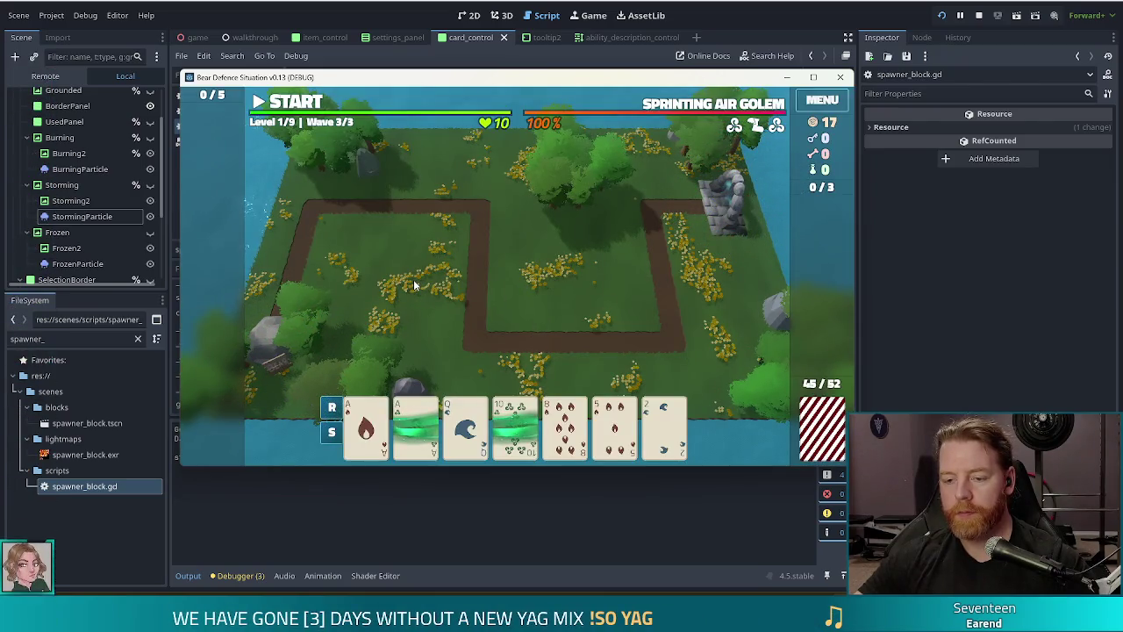
mouse_move(382, 430)
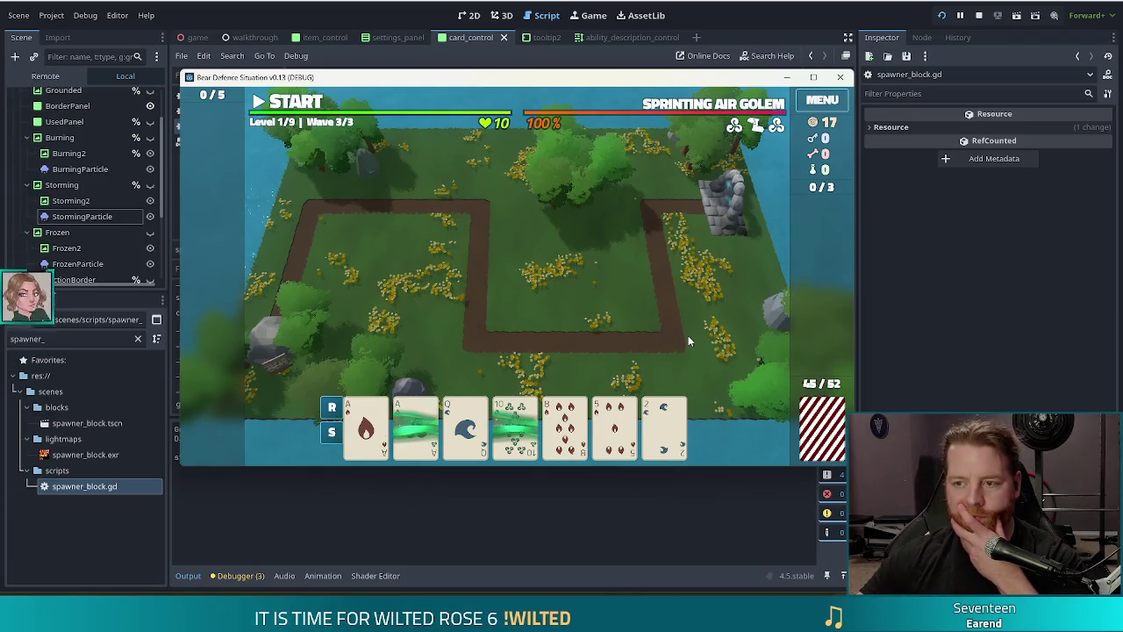
mouse_move(400, 425)
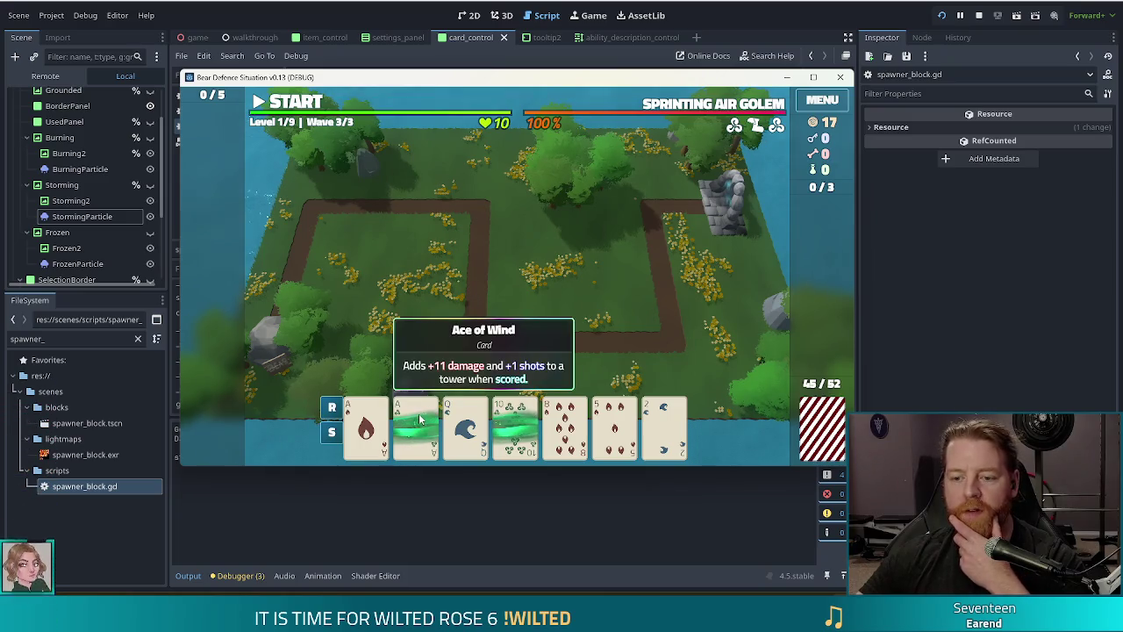
click(466, 353)
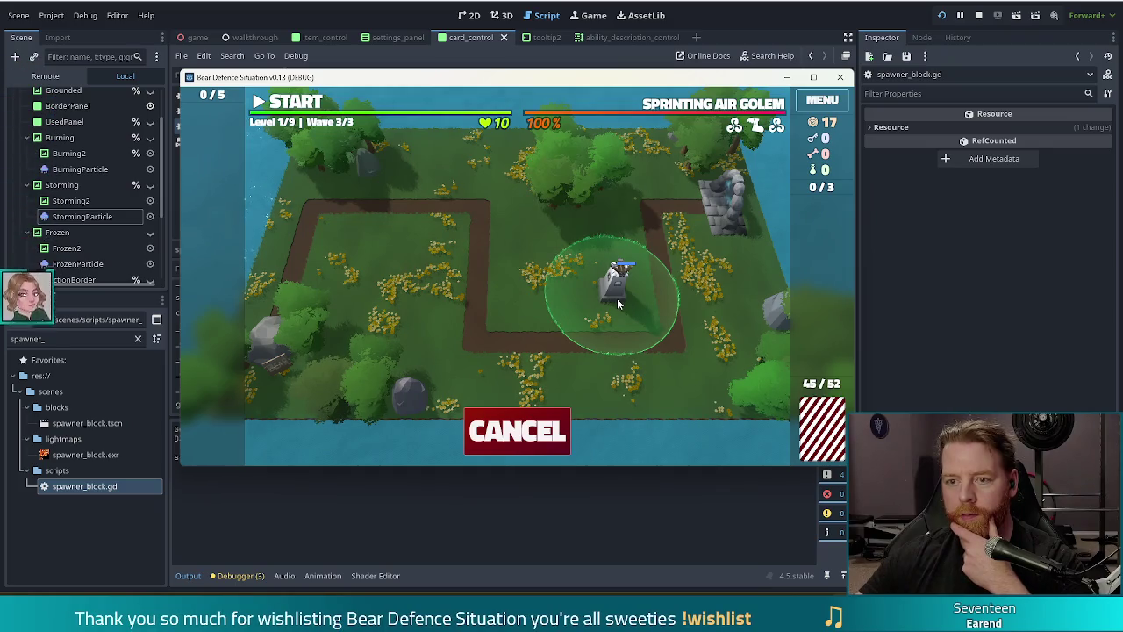
click(616, 293)
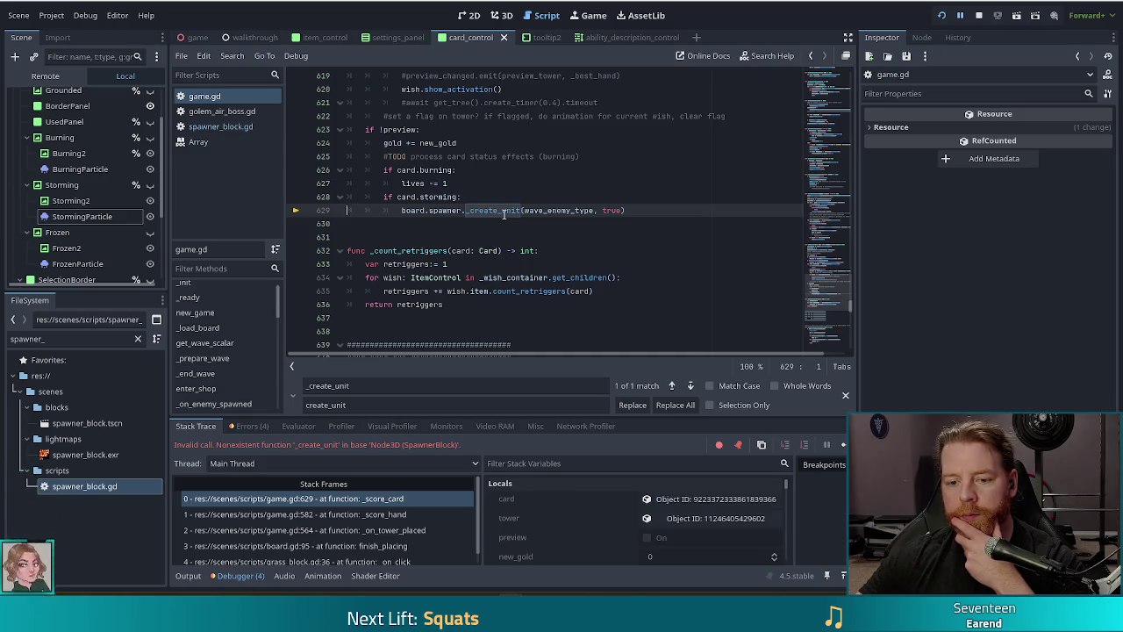
Step: Delete the underscore so game.gd line 629 calls board.spawner.create_unit, and save
click(467, 210)
key(Delete)
key(ctrl+s)
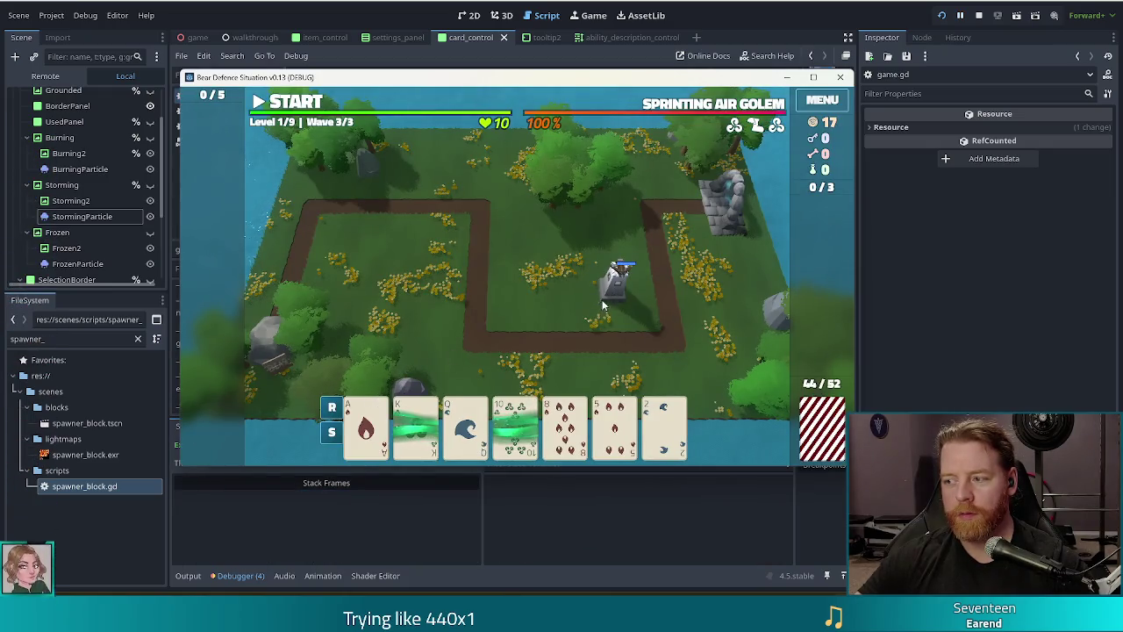
Step: Play the King of Wind to place a second Ballista tower, then stop the game
click(416, 428)
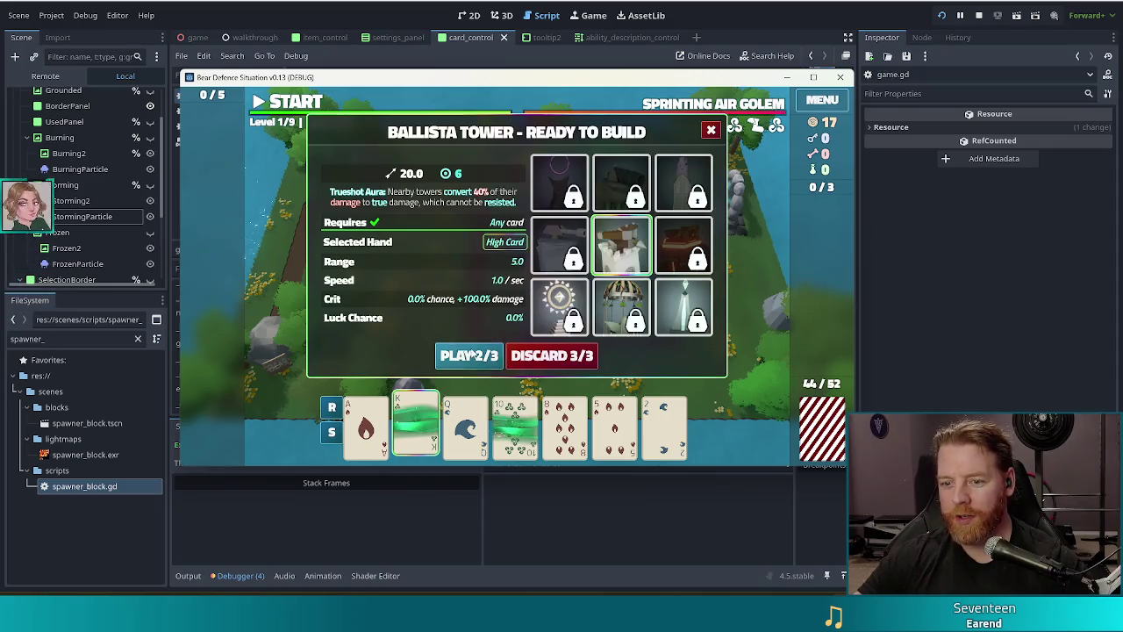
click(472, 354)
click(537, 293)
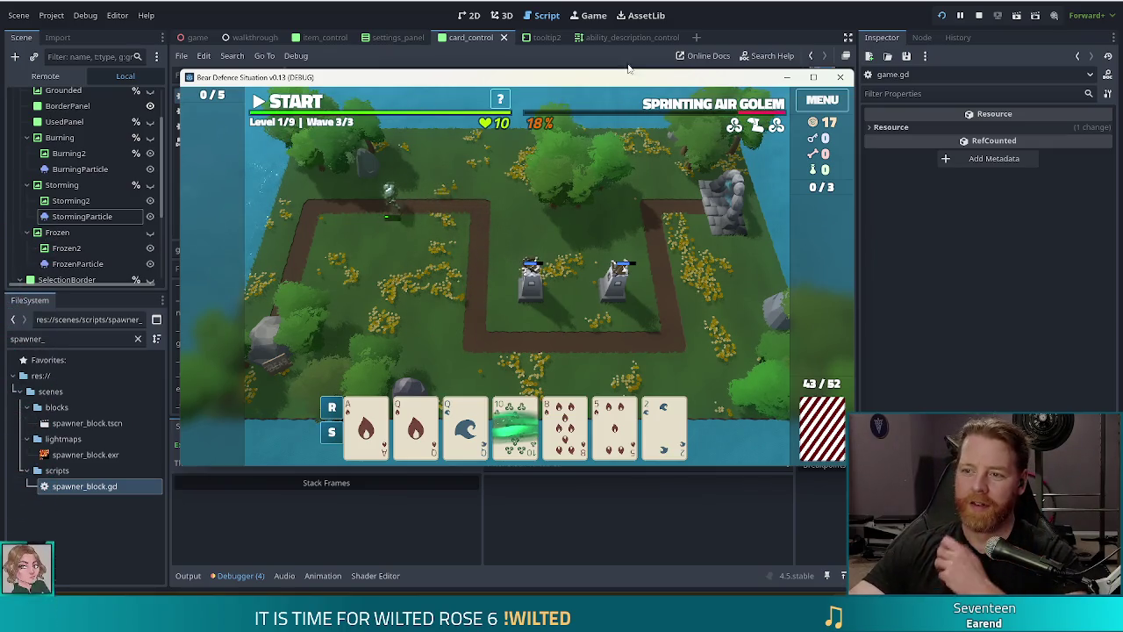
key(F8)
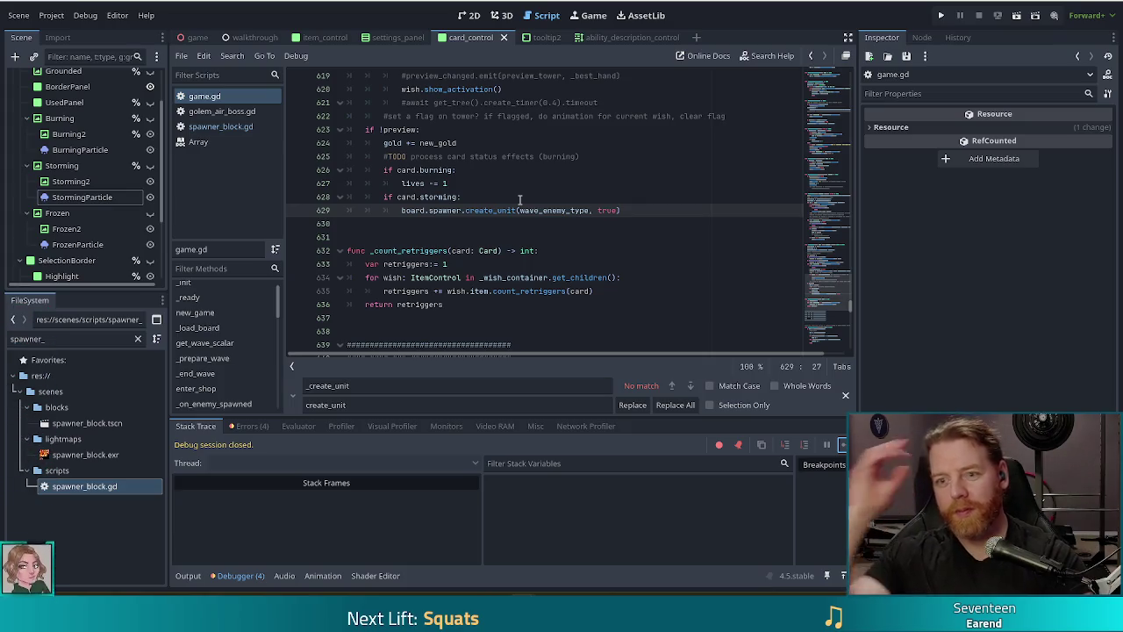
Step: Open spawner_block.gd, scroll through spawn_wave, and return to the top of _physics_process
click(220, 125)
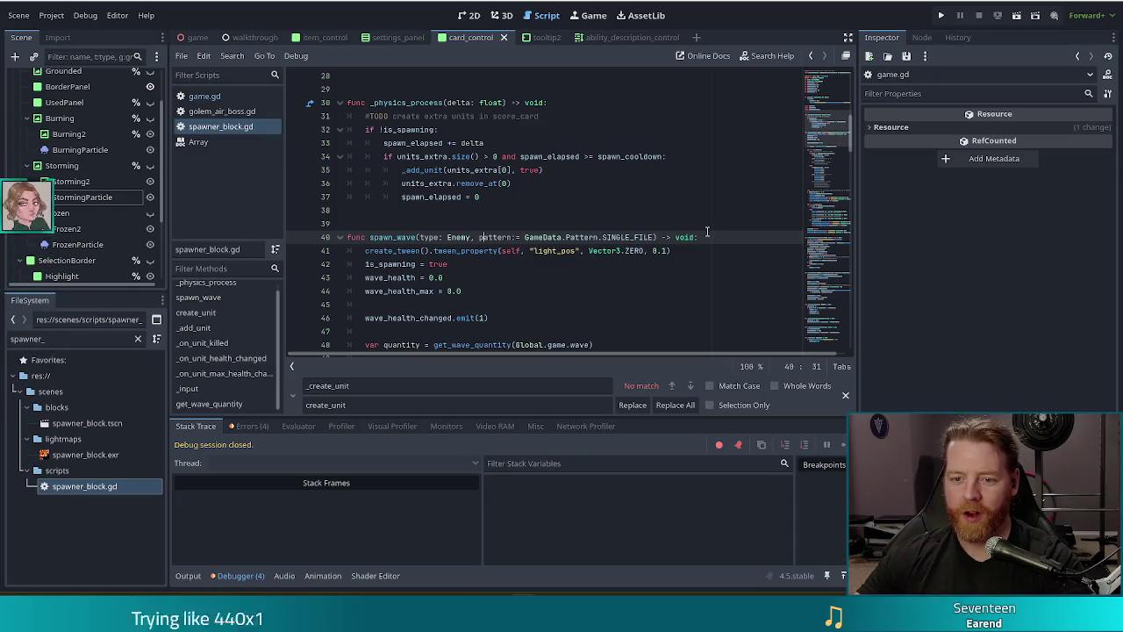
scroll(691, 233, down, 3)
scroll(675, 219, down, 8)
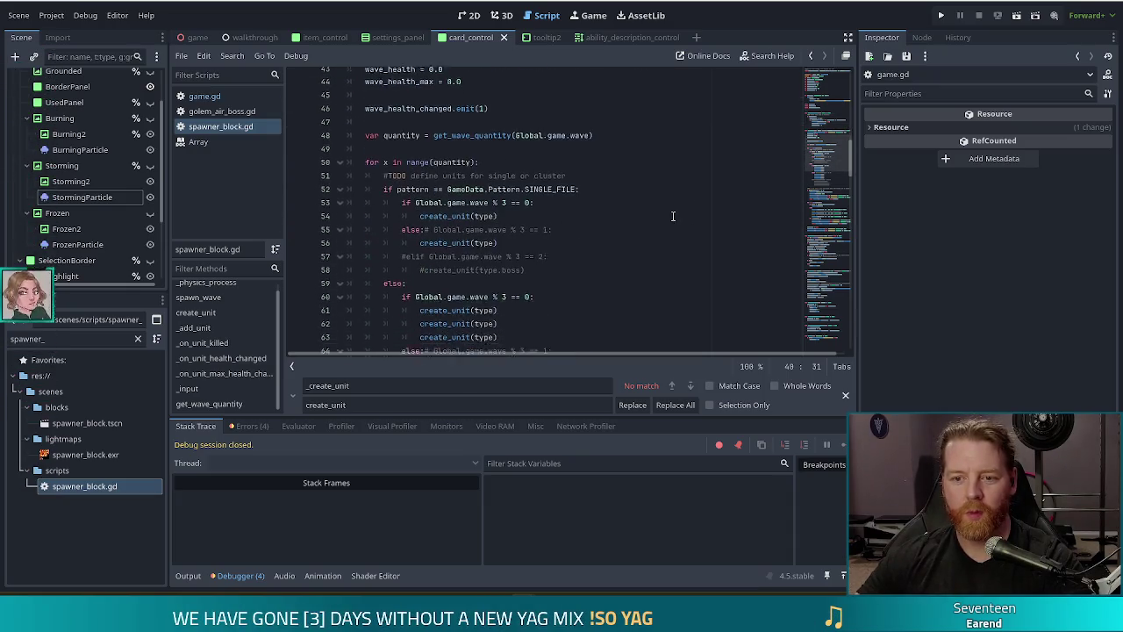
drag(817, 187, 819, 195)
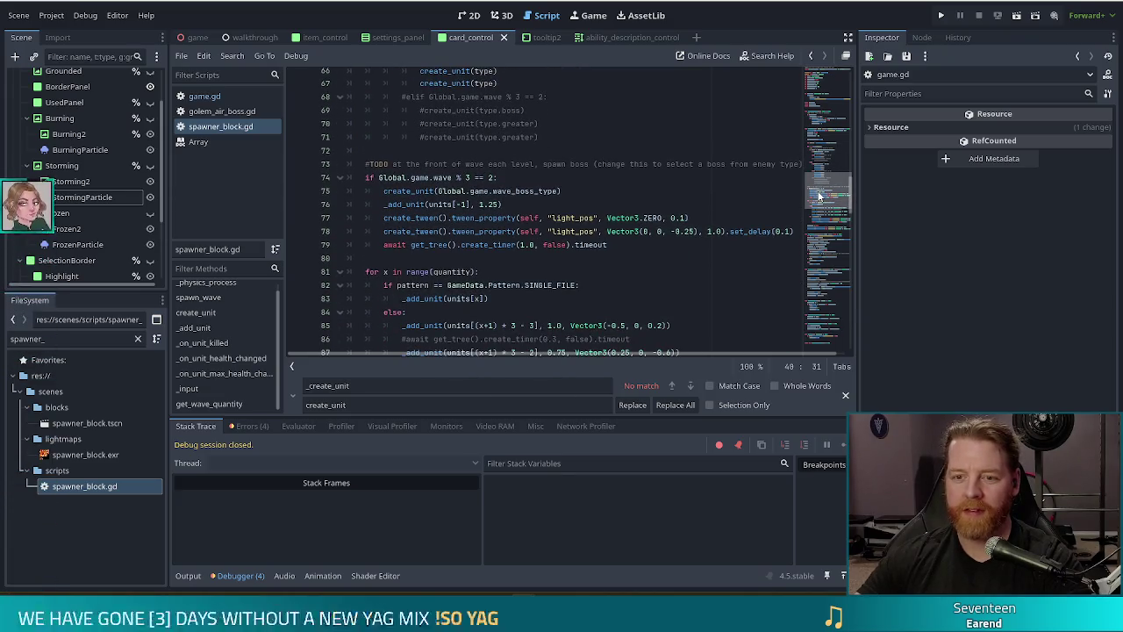
drag(819, 196, 816, 210)
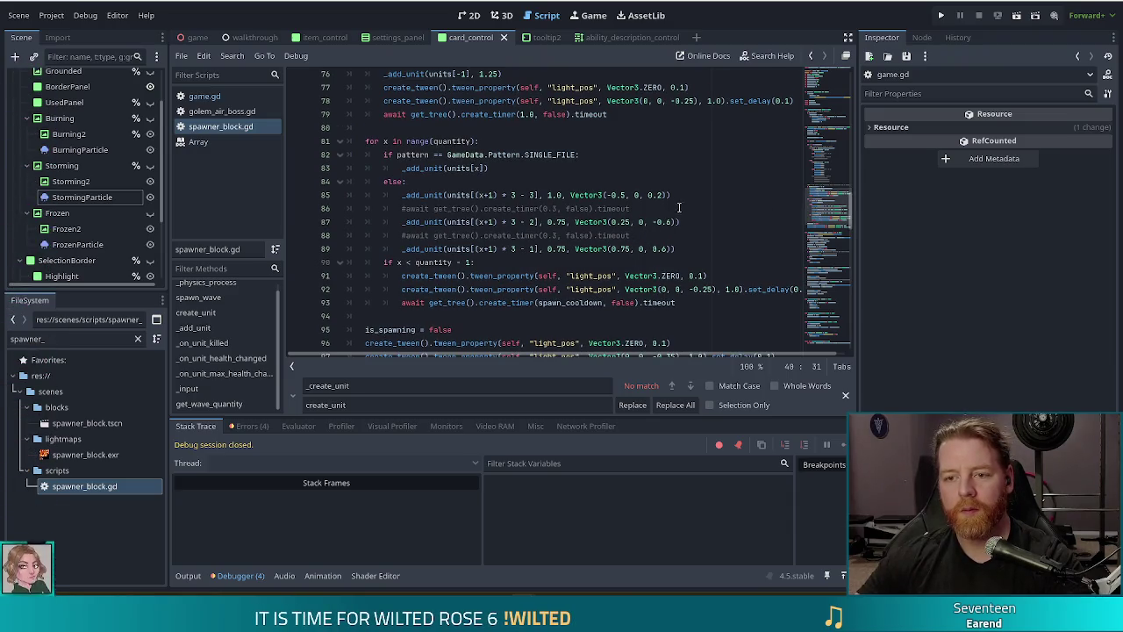
drag(834, 215, 834, 132)
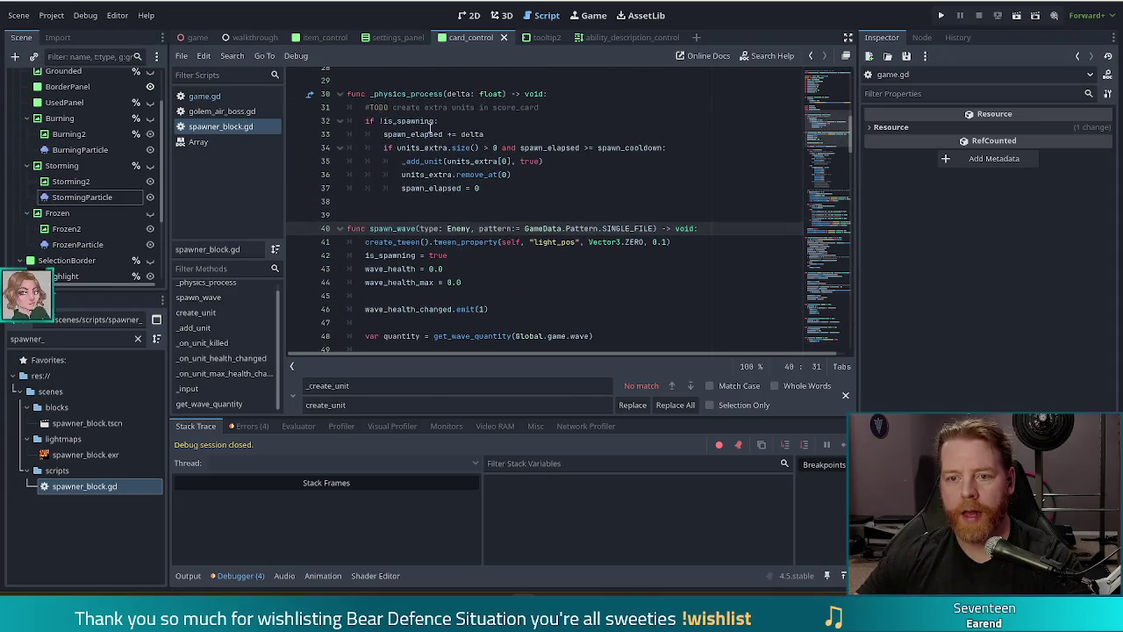
Step: Add 'Global.game.current_state != Game.State.READY' to the !is_spawning check on line 32
click(436, 120)
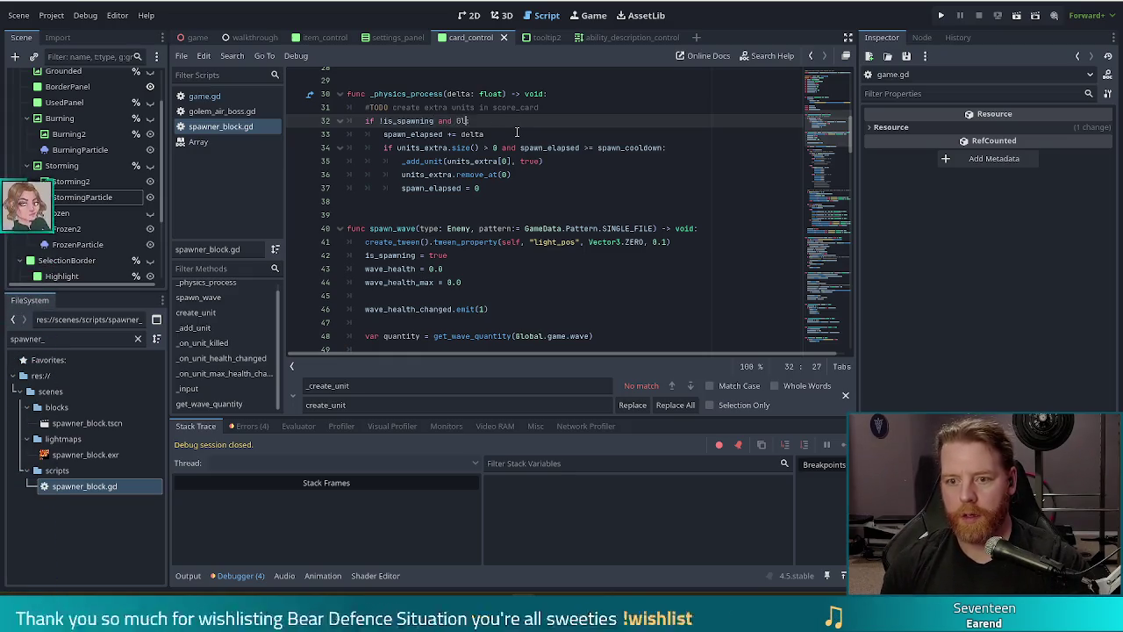
text(Global.game.current_state:)
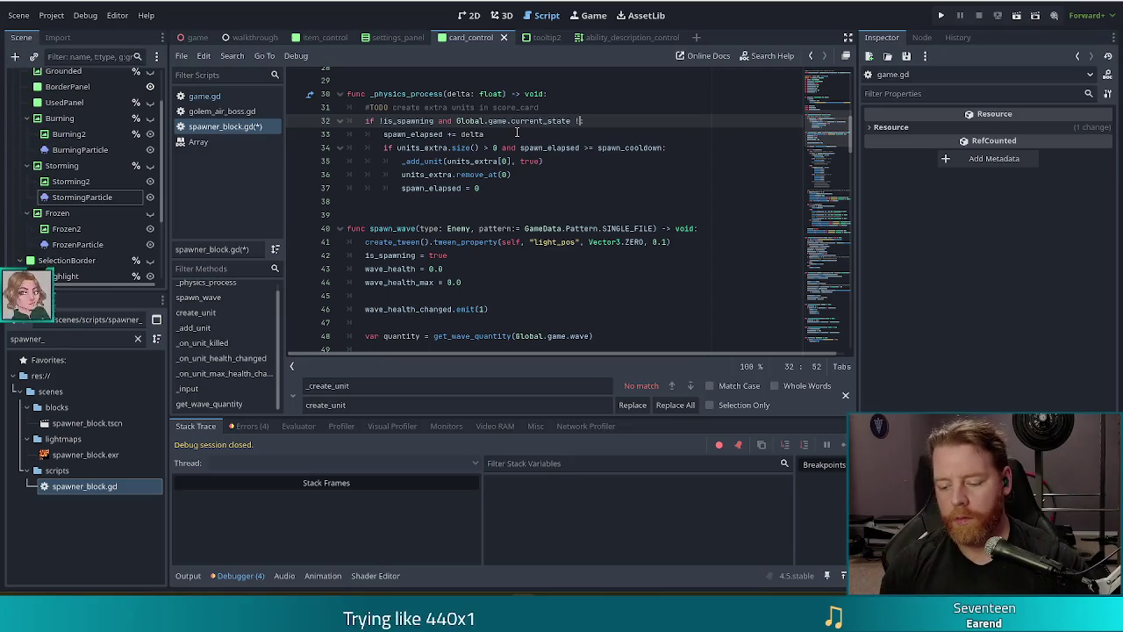
text(= Game.)
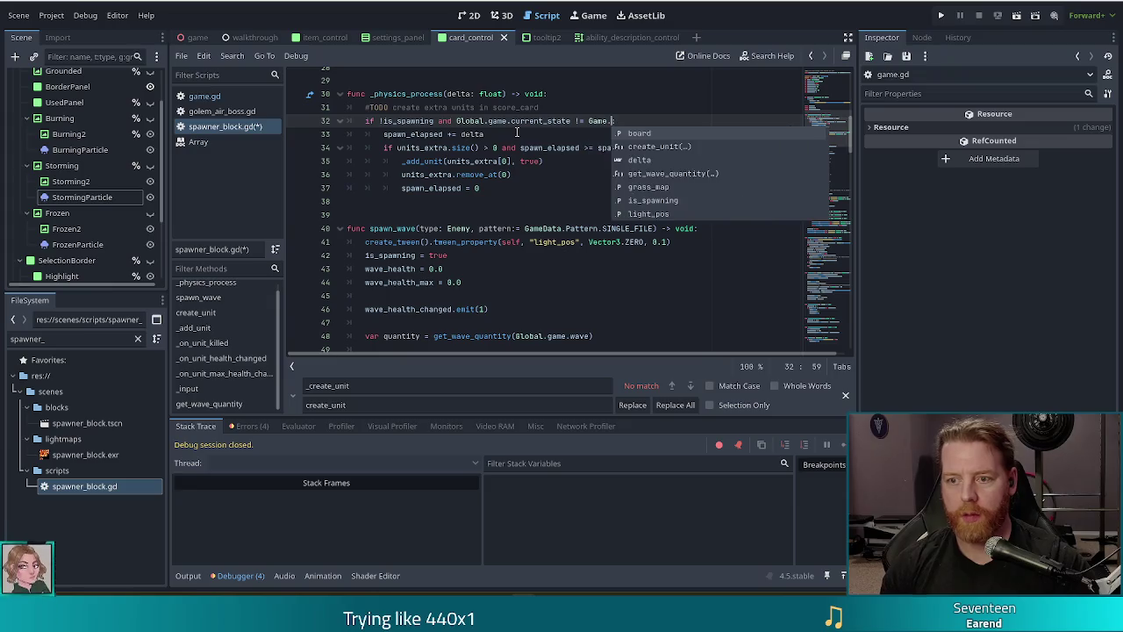
text(State.R)
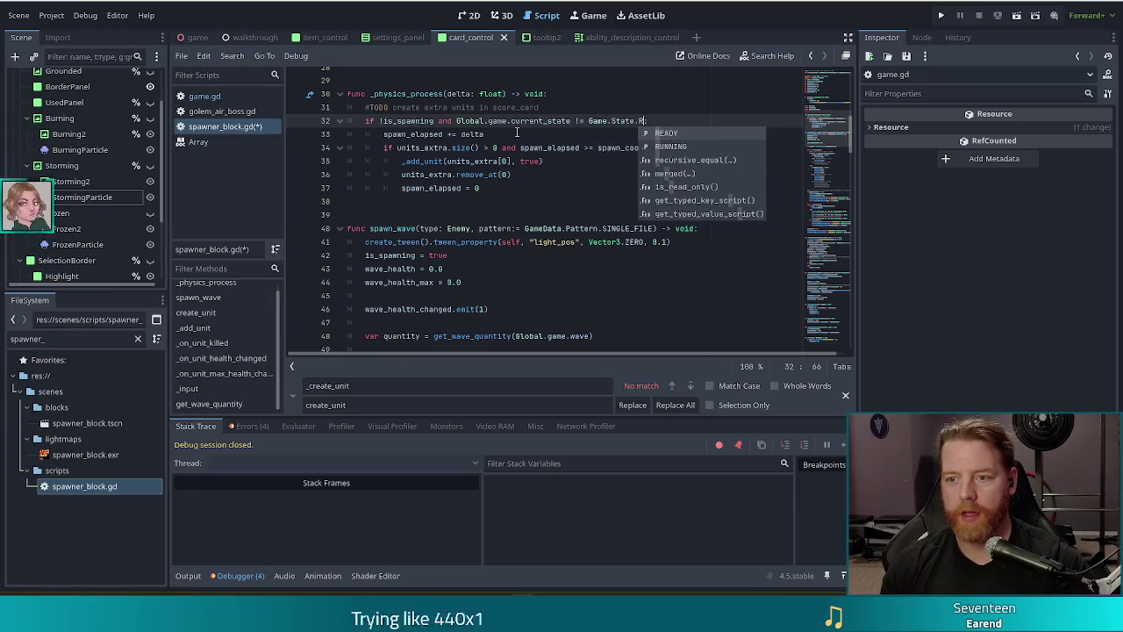
key(Return)
text(:)
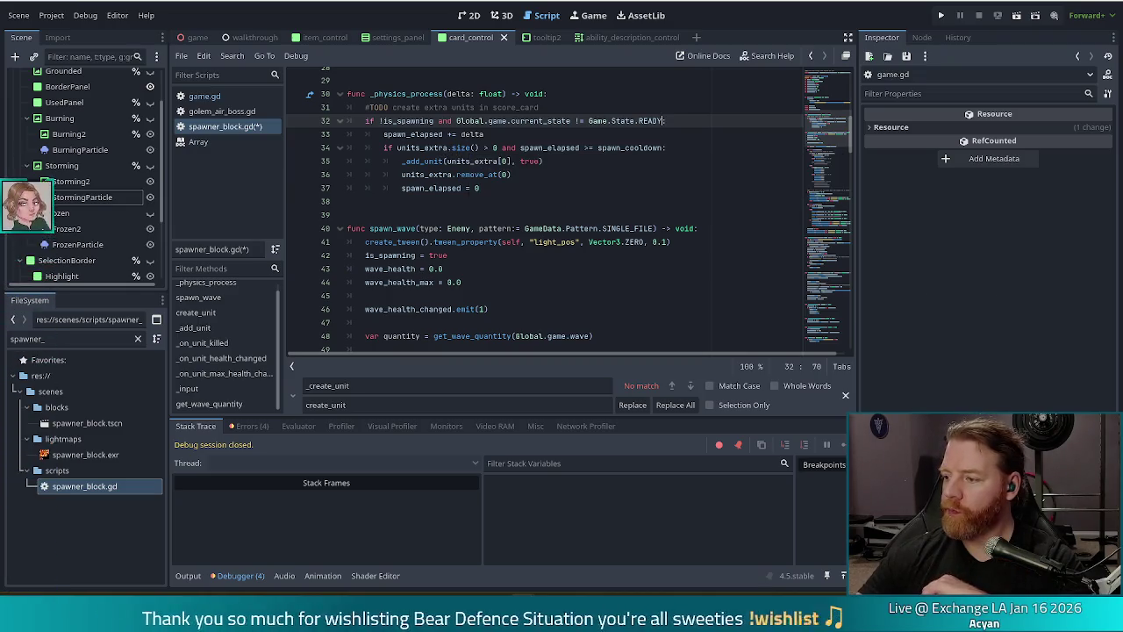
text(:)
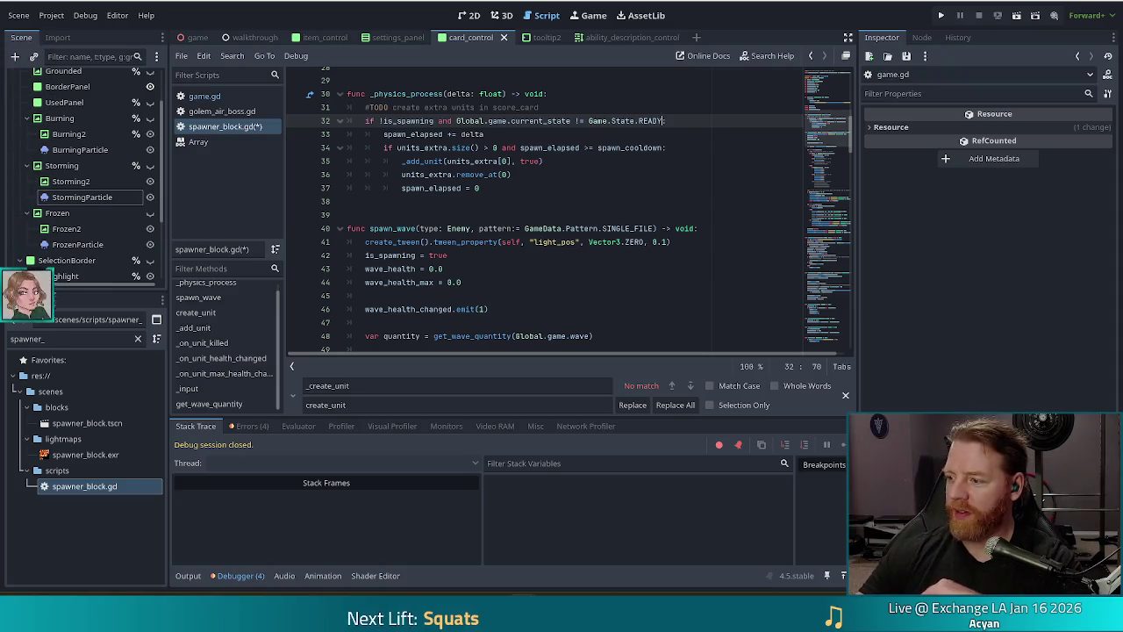
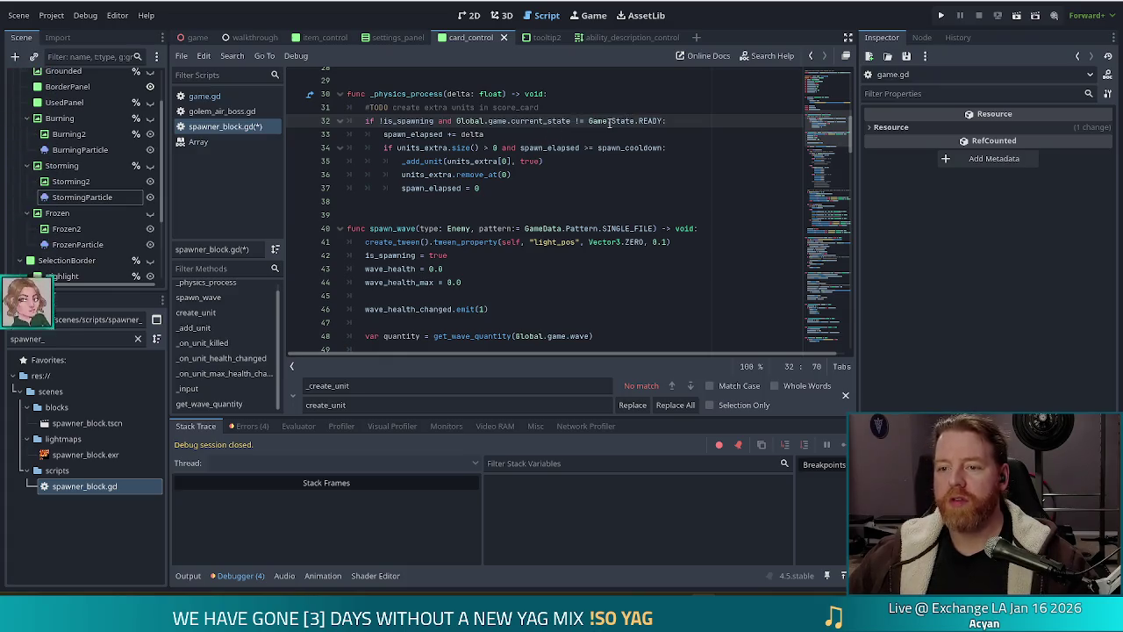
Step: Save spawner_block.gd, launch a debug run of the game, and start a new game
key(F5)
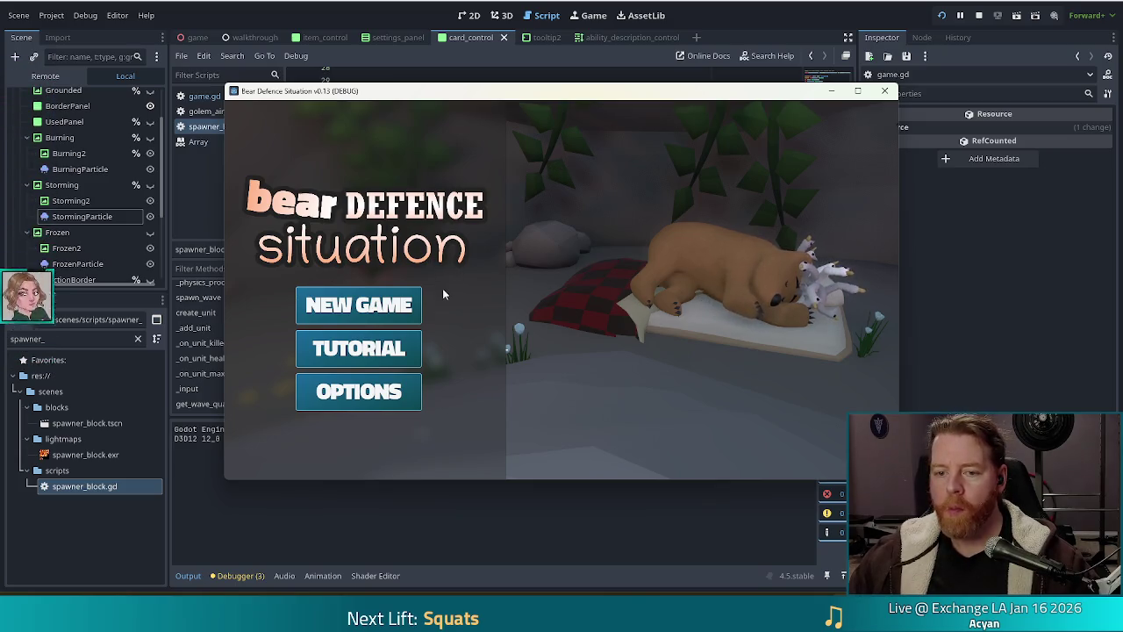
click(354, 307)
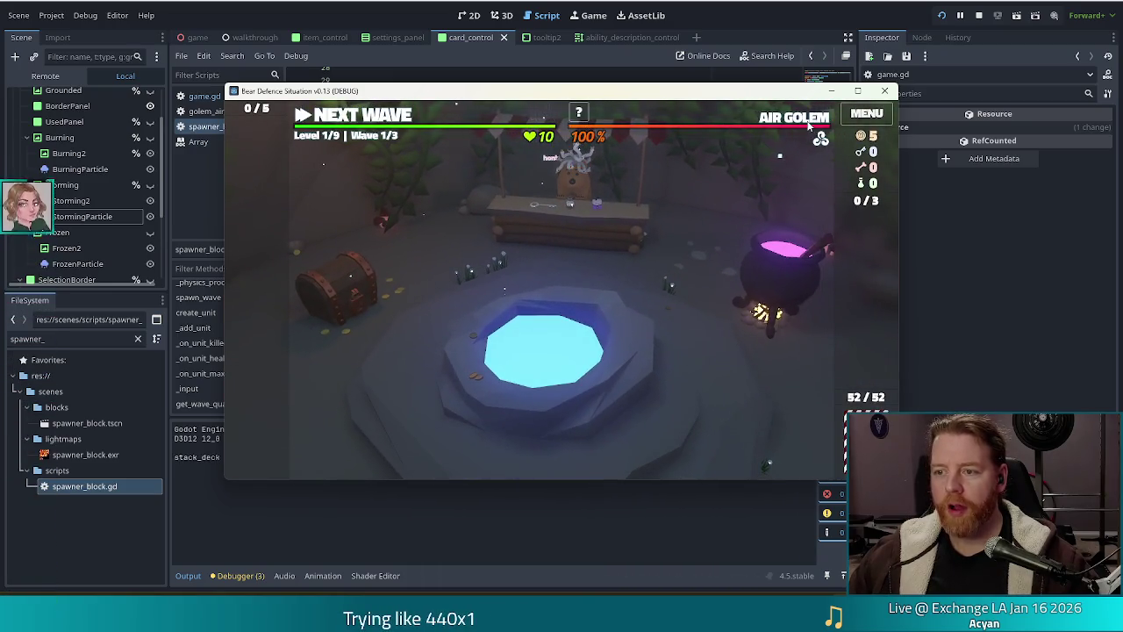
Step: Skip waves 1 and 2 to reach Wave 3/3, then play three 3-value cards for a Ballista Tower
click(348, 113)
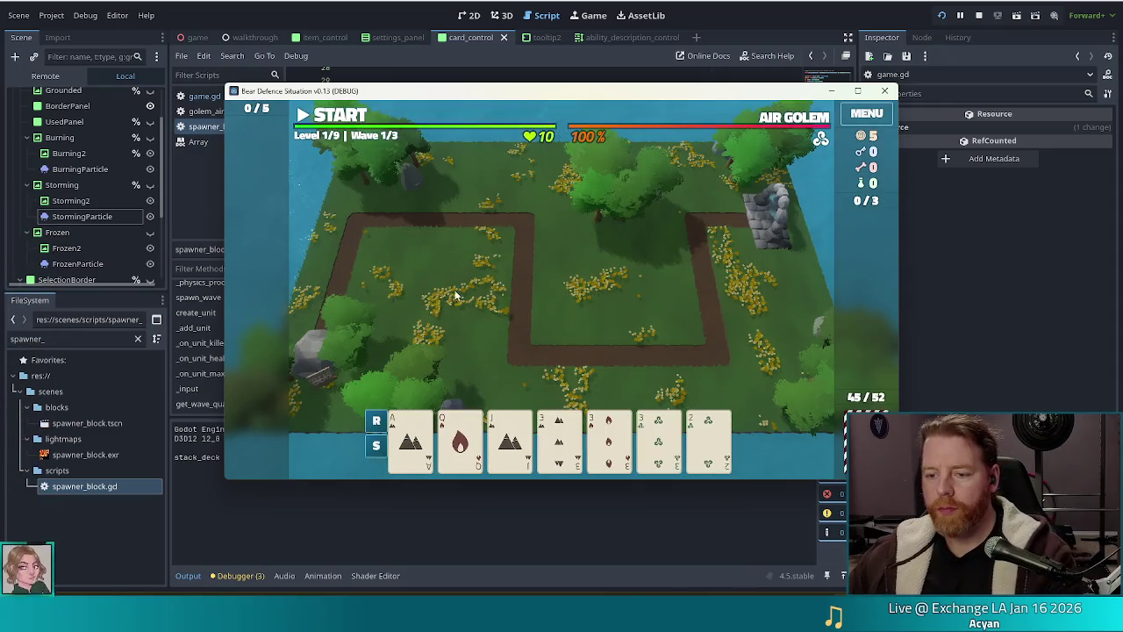
mouse_move(623, 441)
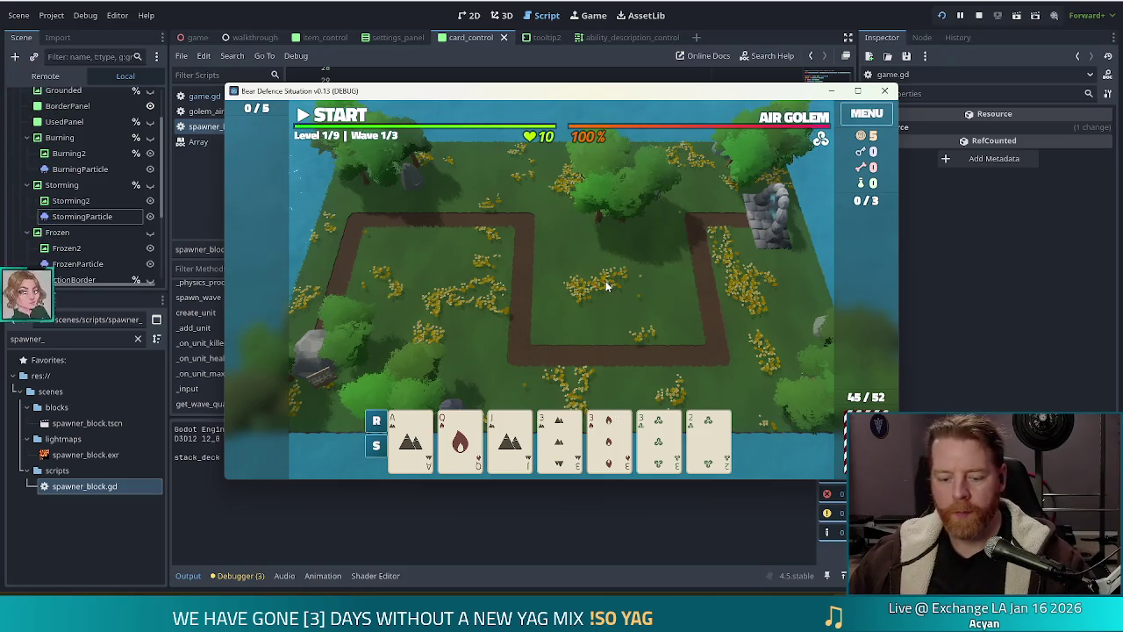
key(k)
click(562, 342)
key(k)
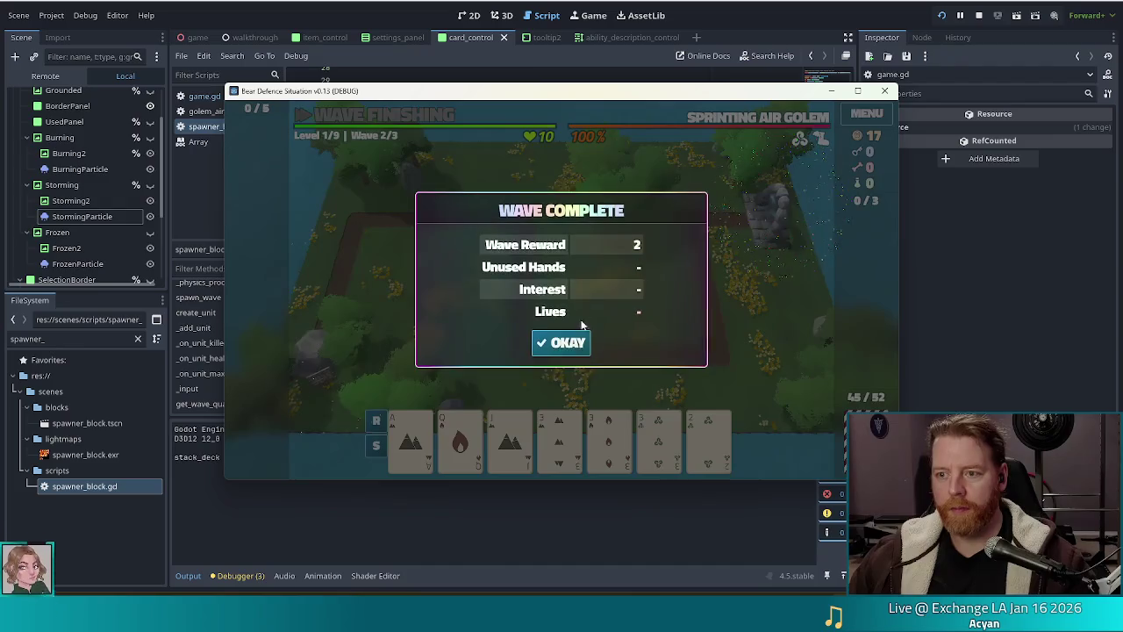
click(560, 347)
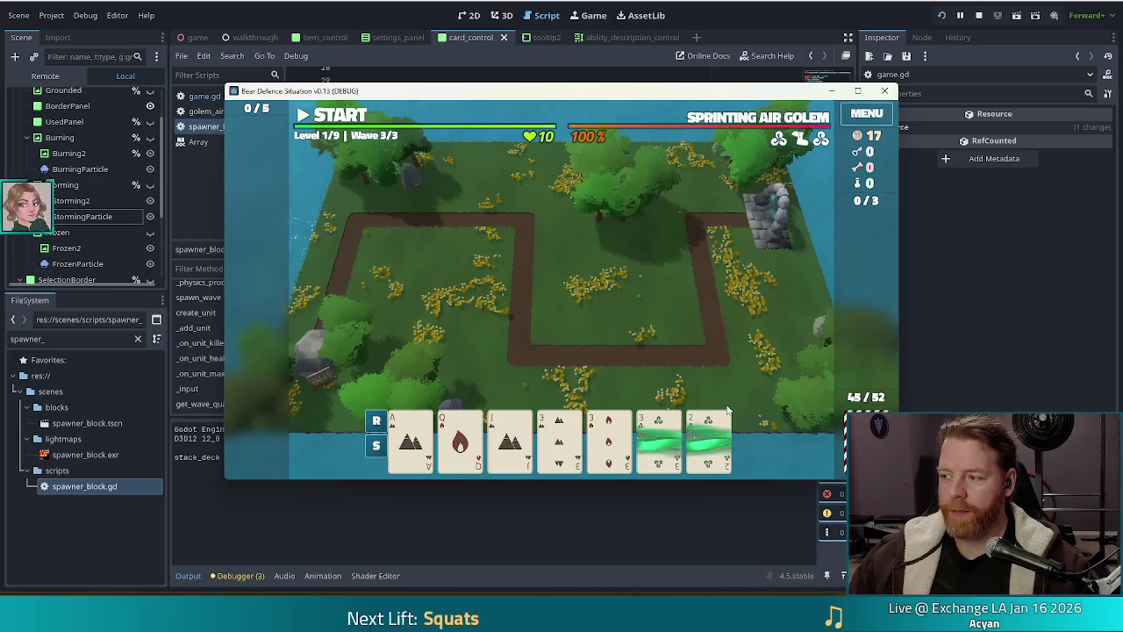
click(584, 450)
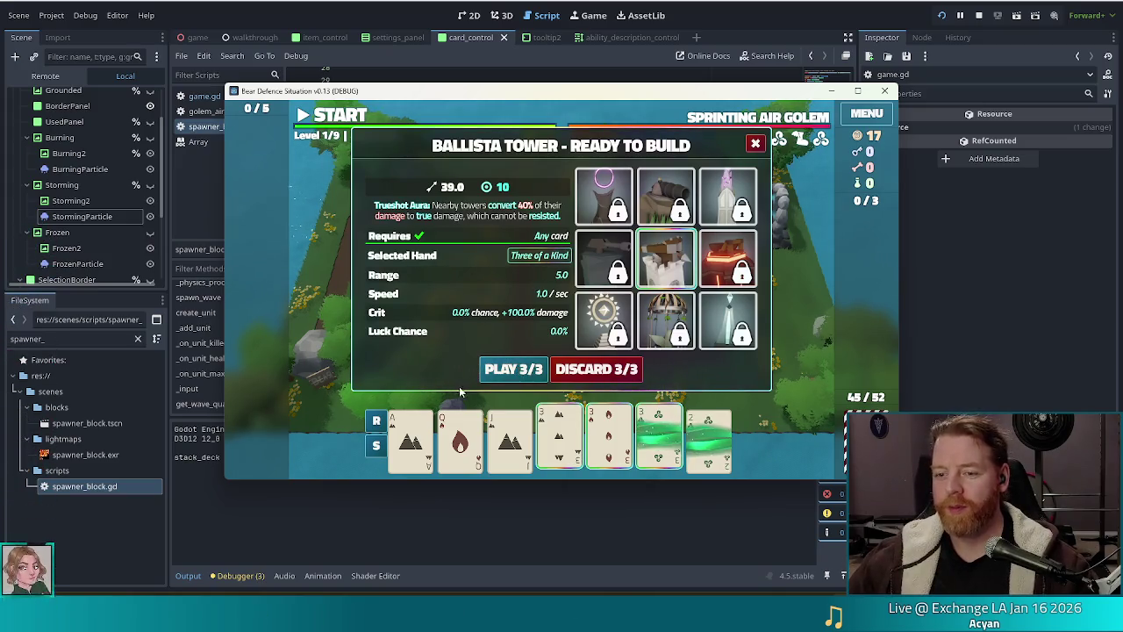
click(520, 369)
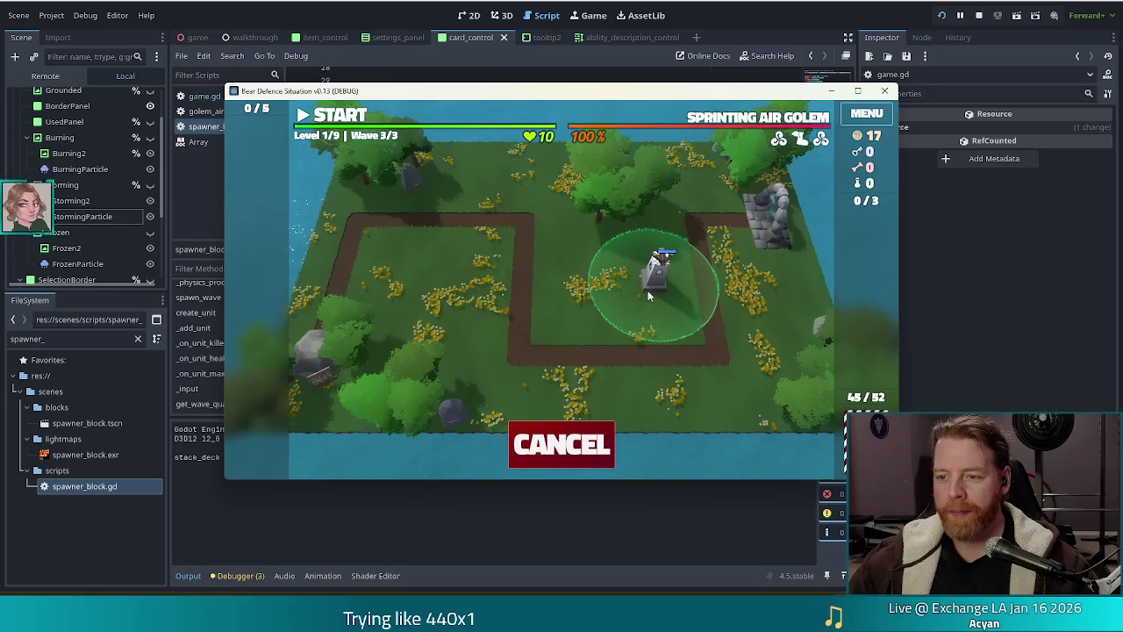
Step: Place the Ballista Tower inside the path loop, start wave 3, pause it, and stop the run
click(660, 291)
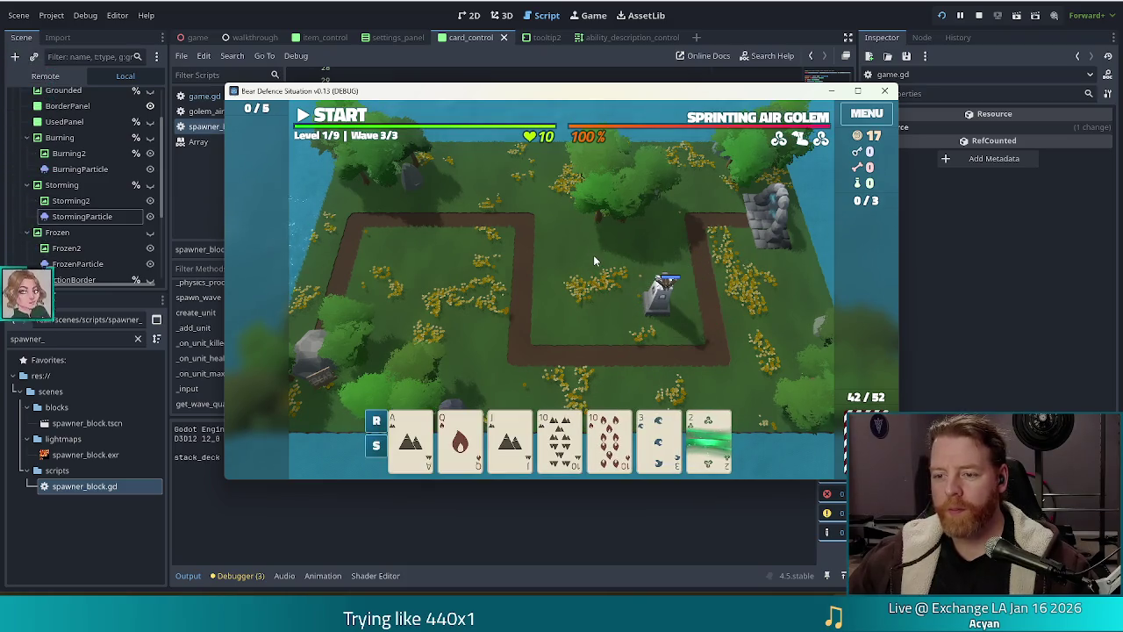
click(342, 117)
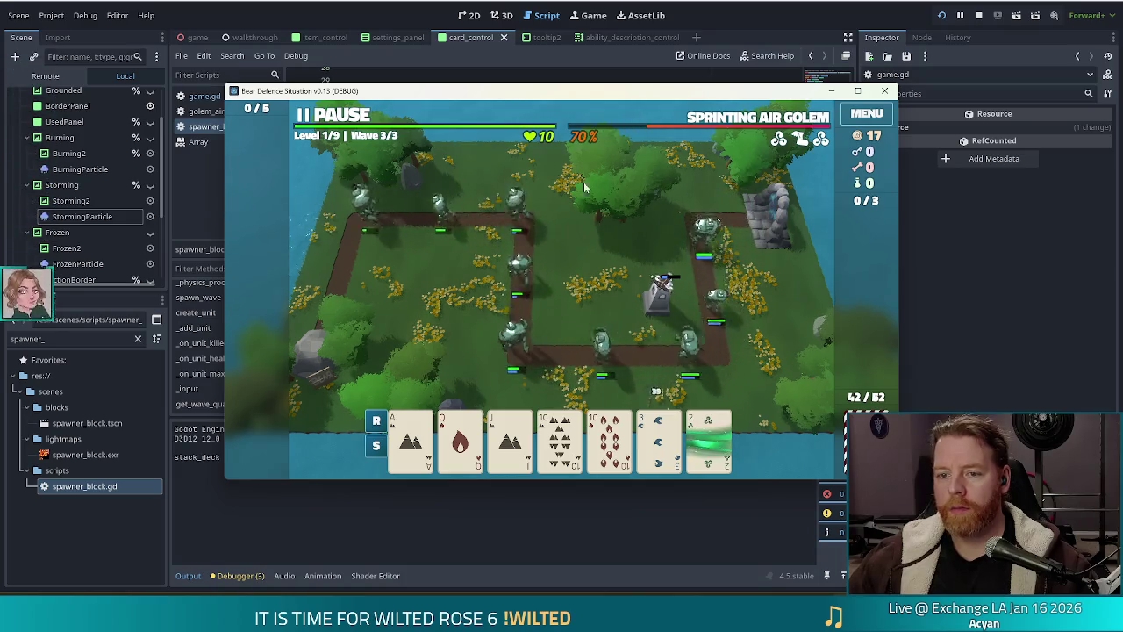
click(307, 115)
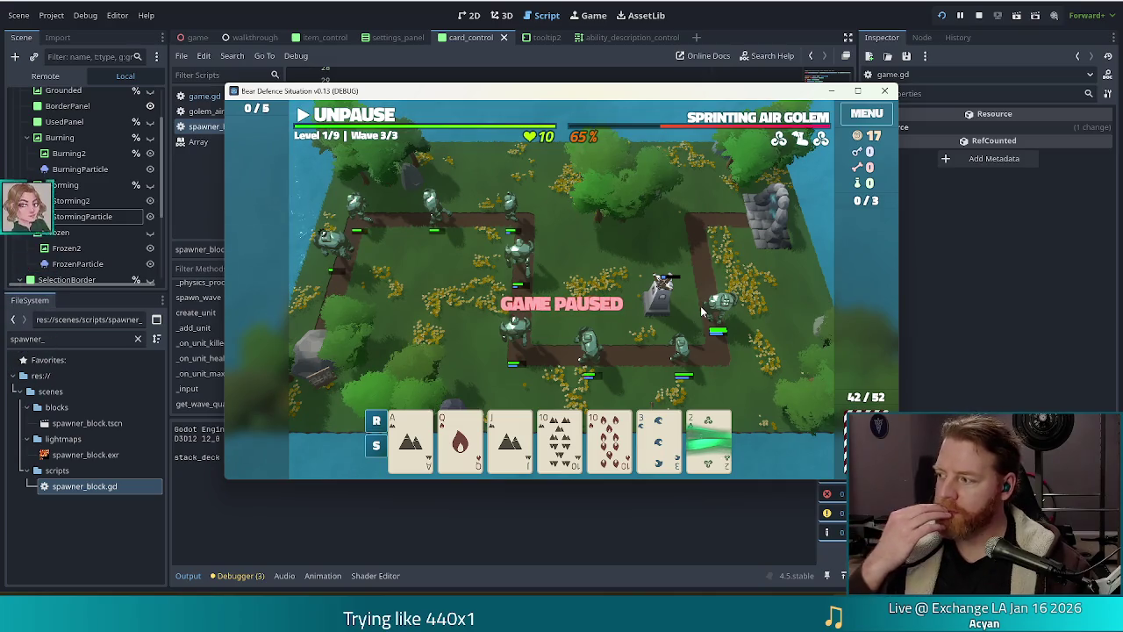
key(F8)
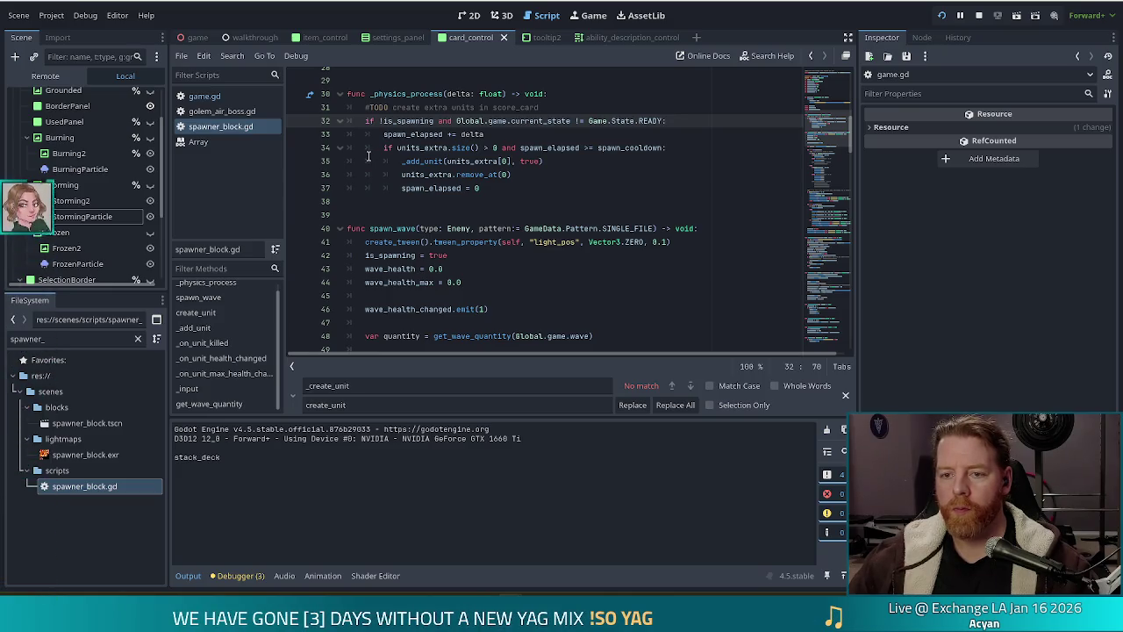
click(504, 136)
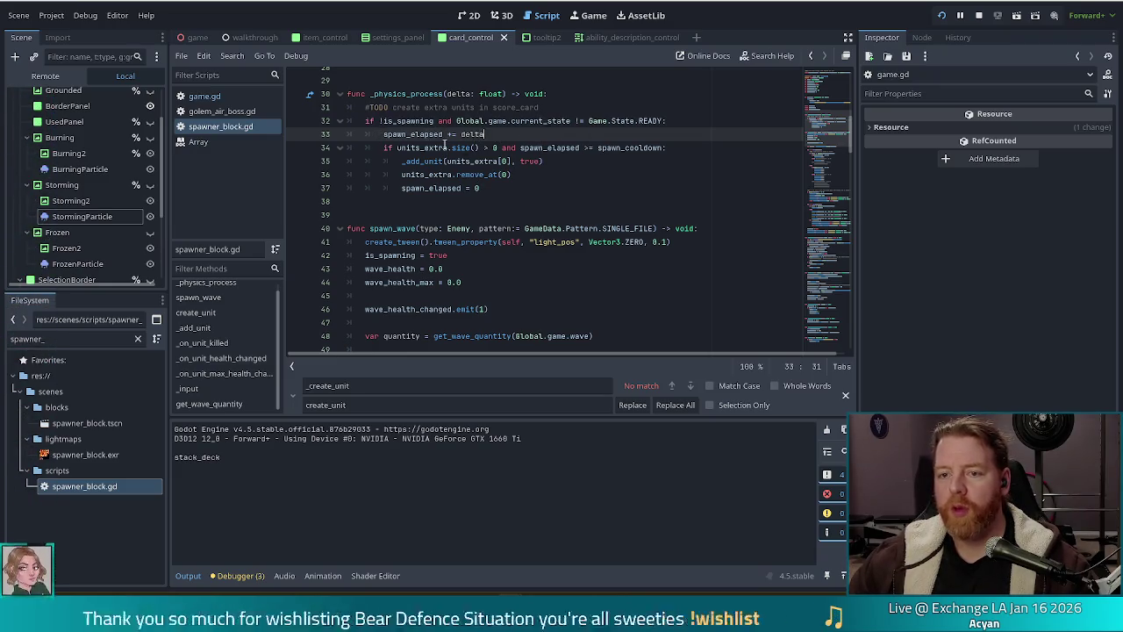
click(410, 124)
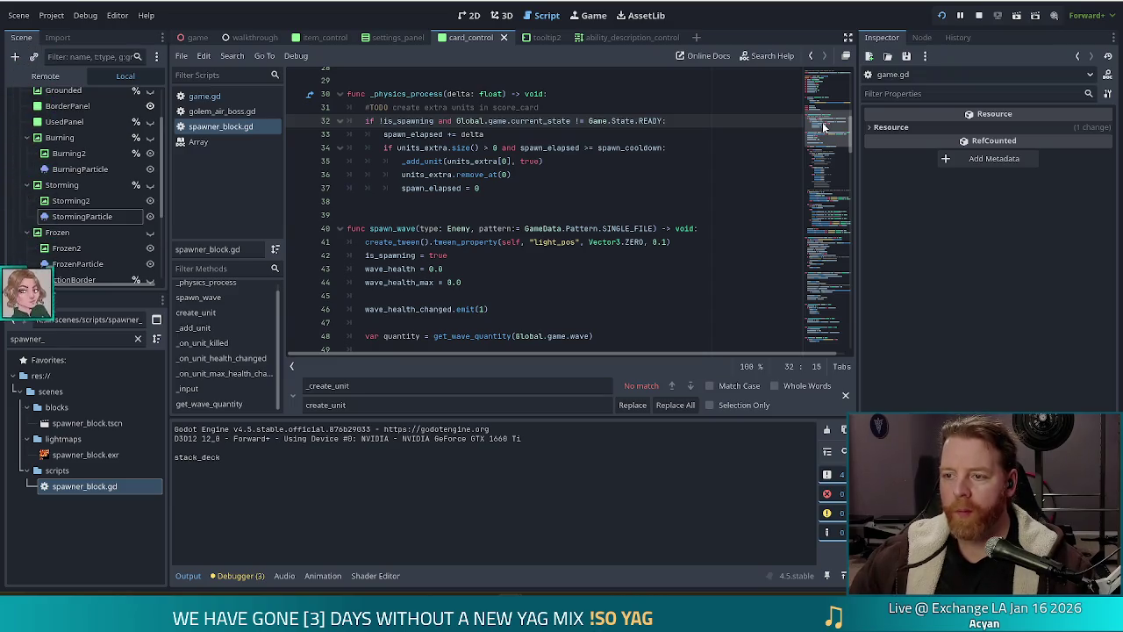
click(558, 161)
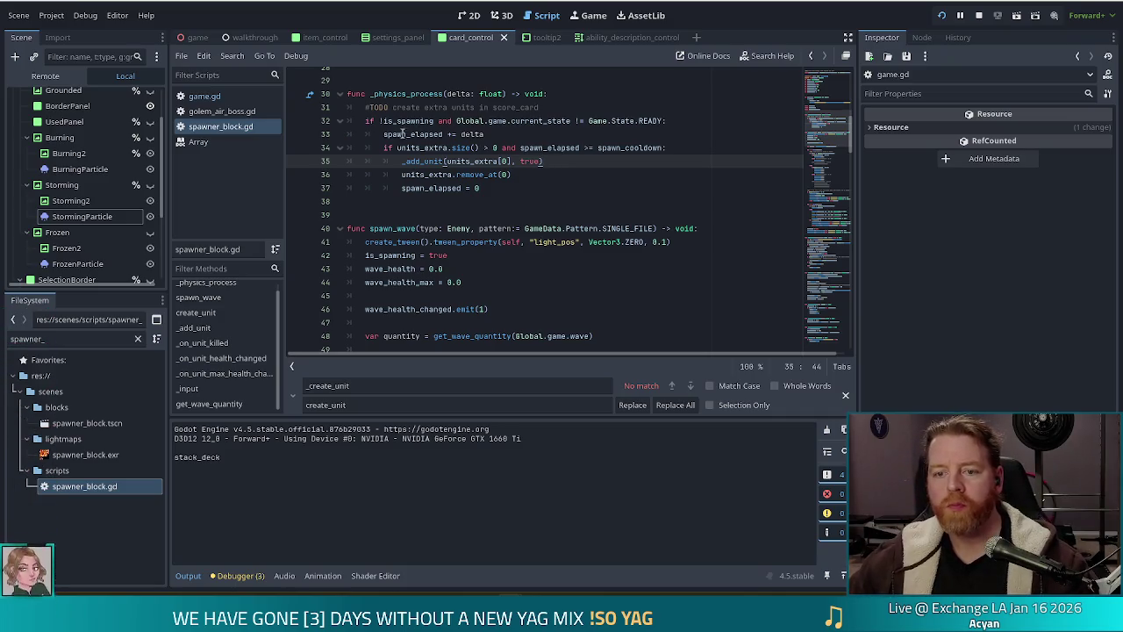
click(456, 121)
scroll(482, 160, down, 2)
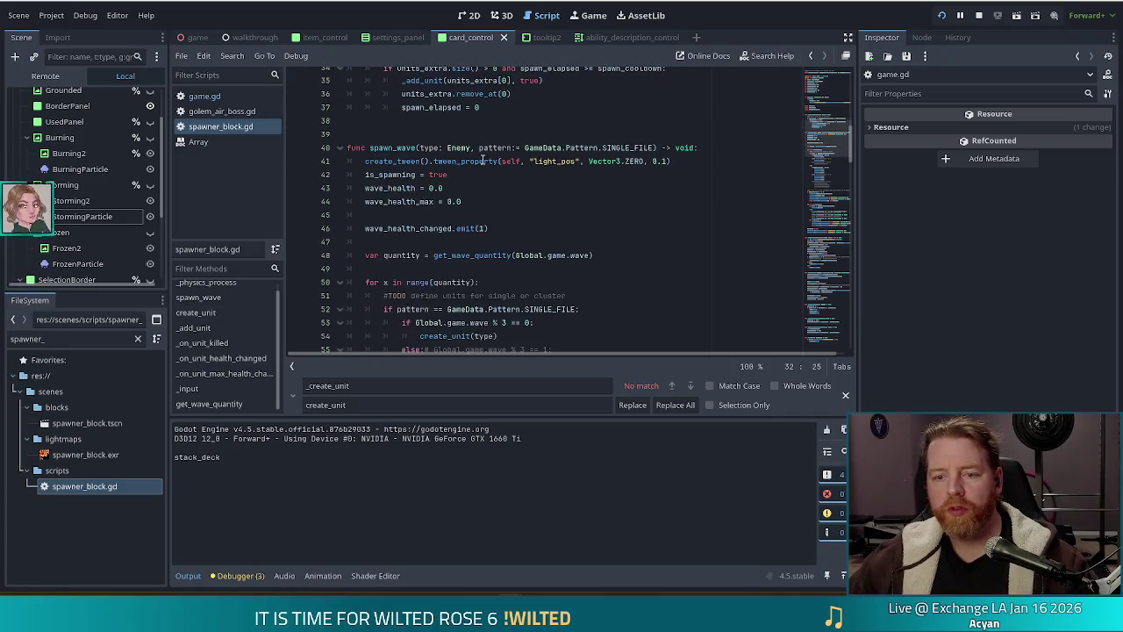
scroll(482, 161, up, 4)
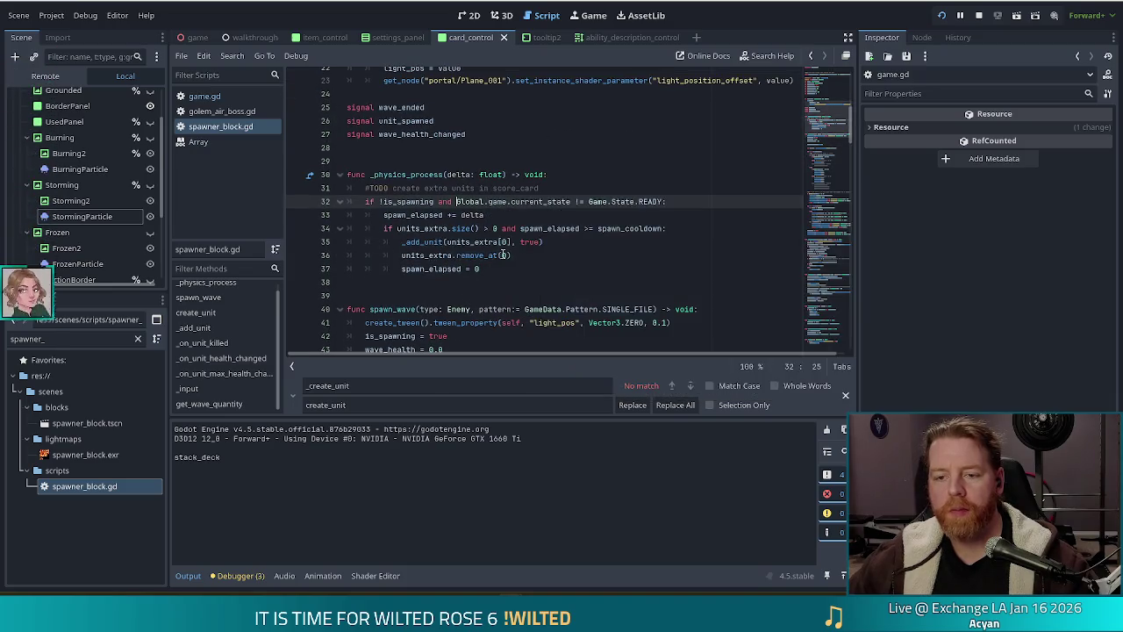
scroll(552, 230, down, 7)
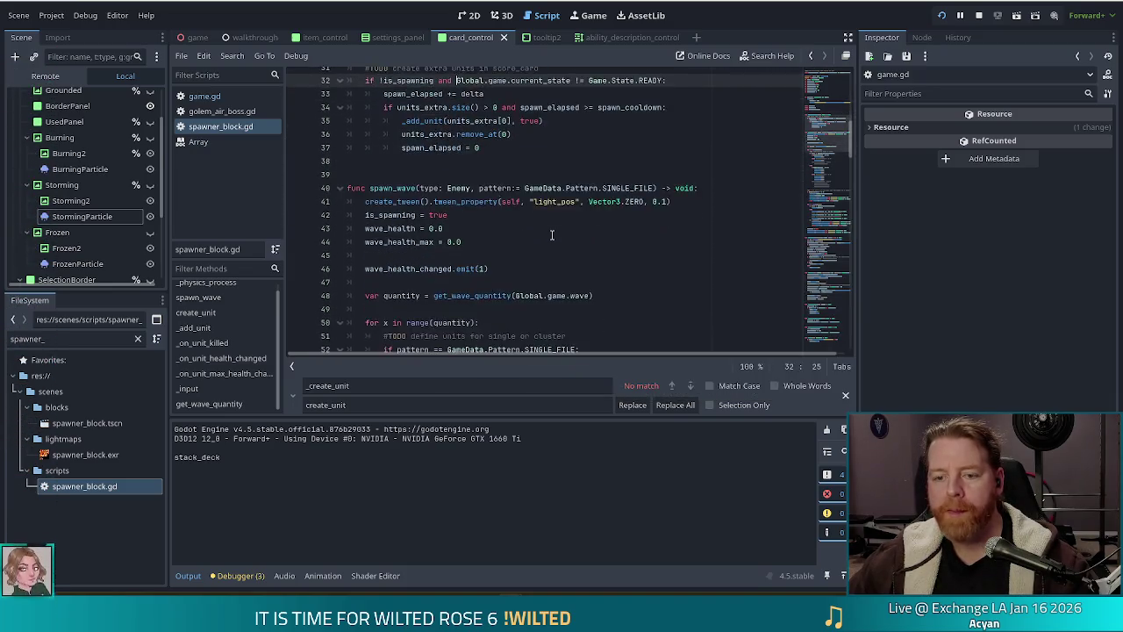
scroll(552, 233, down, 6)
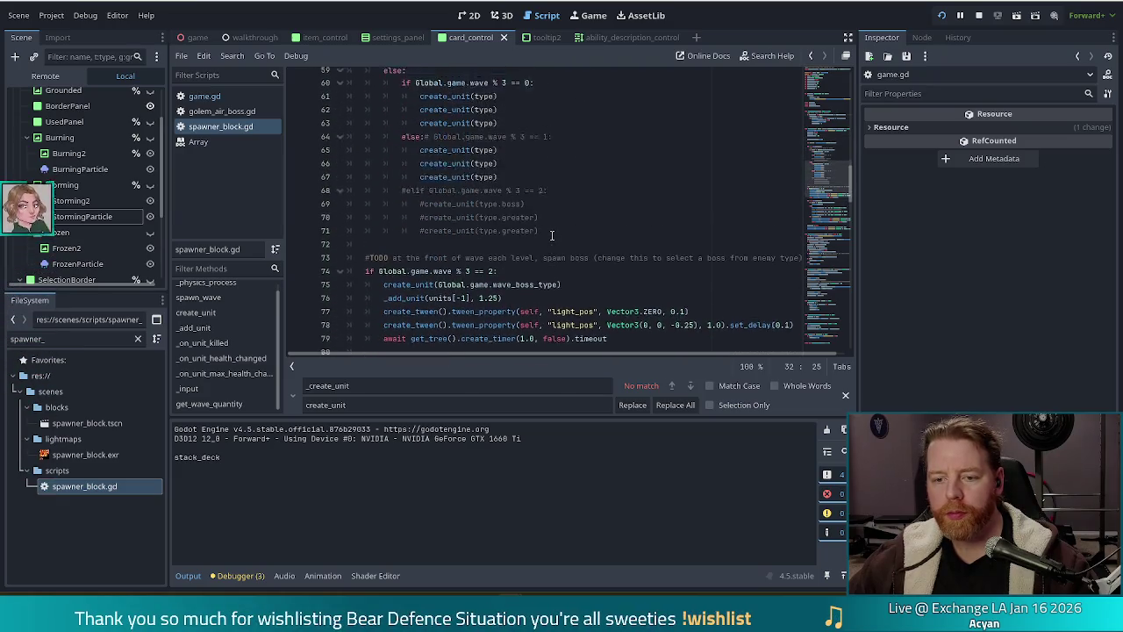
scroll(552, 239, down, 6)
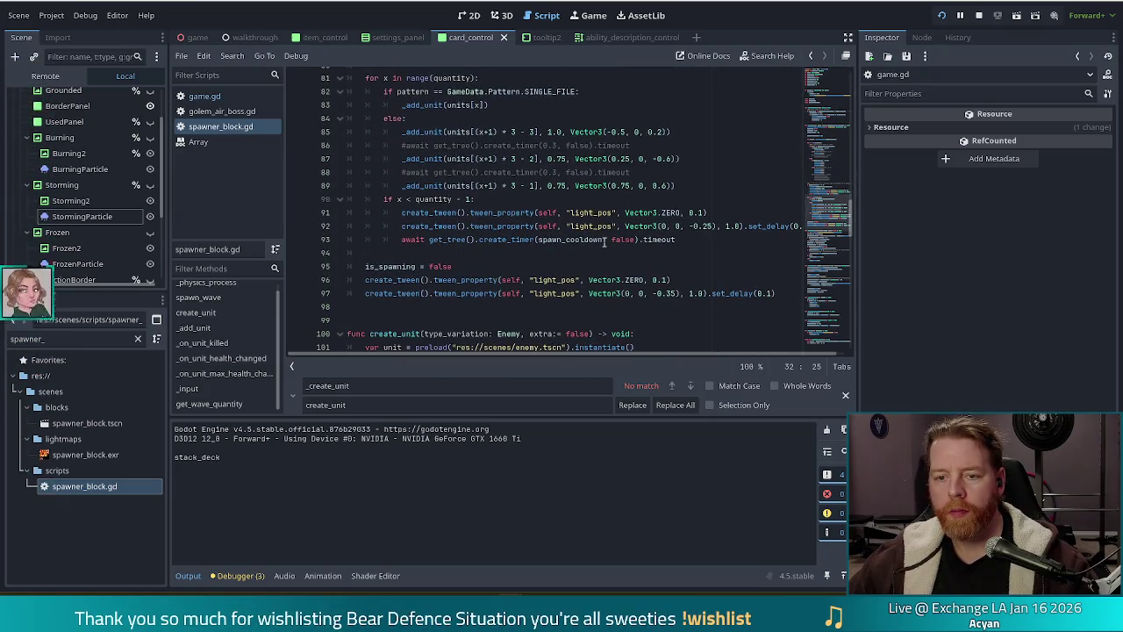
scroll(605, 243, up, 1)
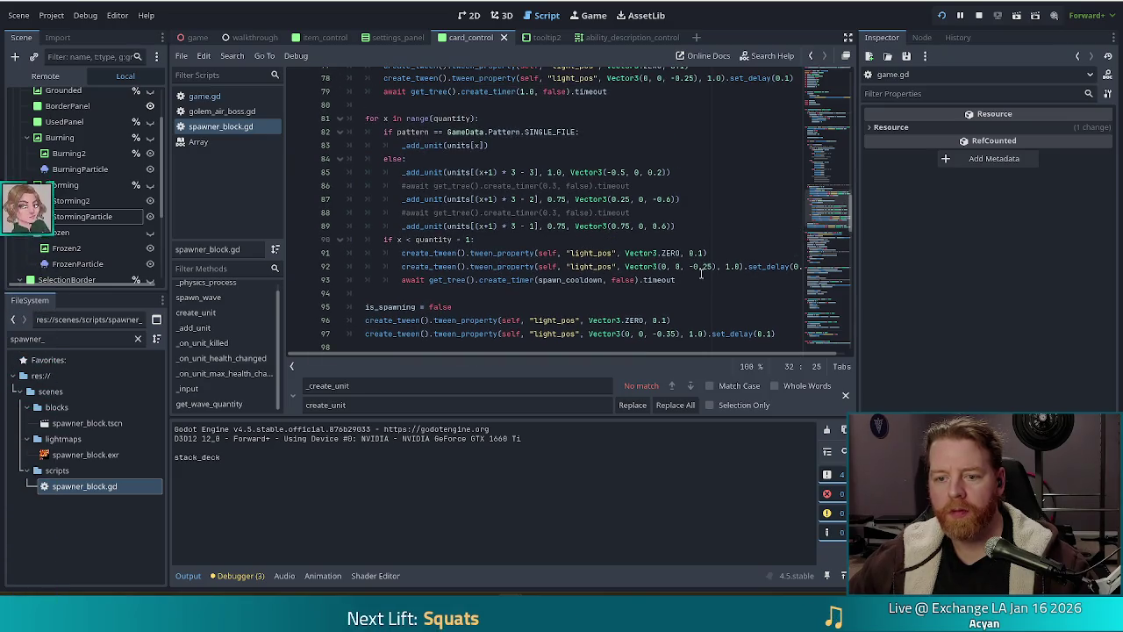
scroll(661, 270, down, 2)
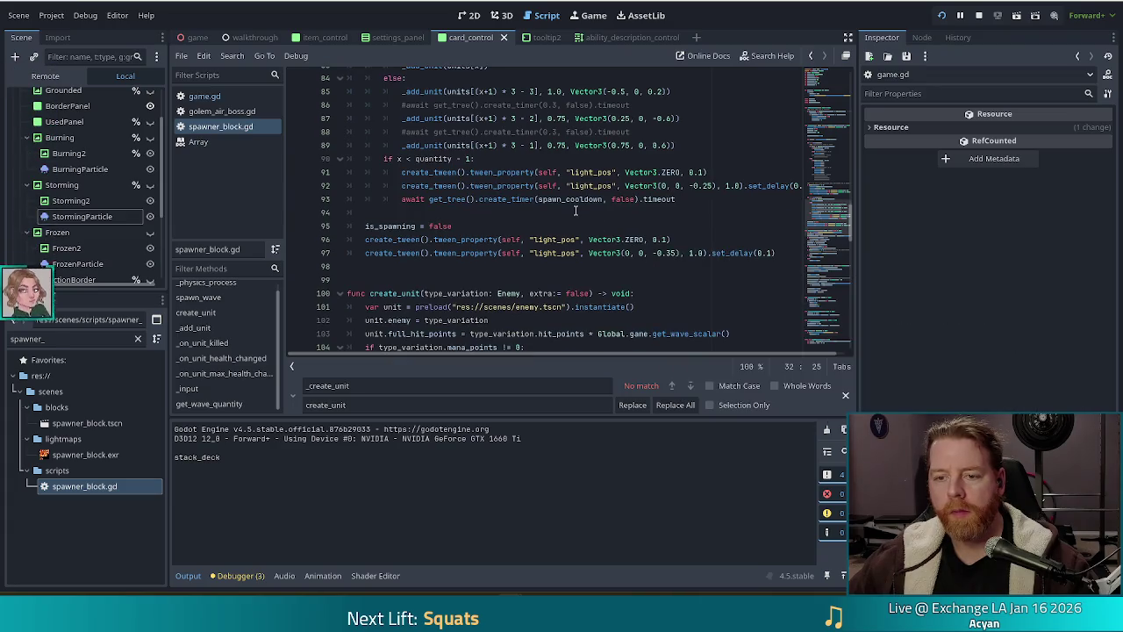
click(503, 199)
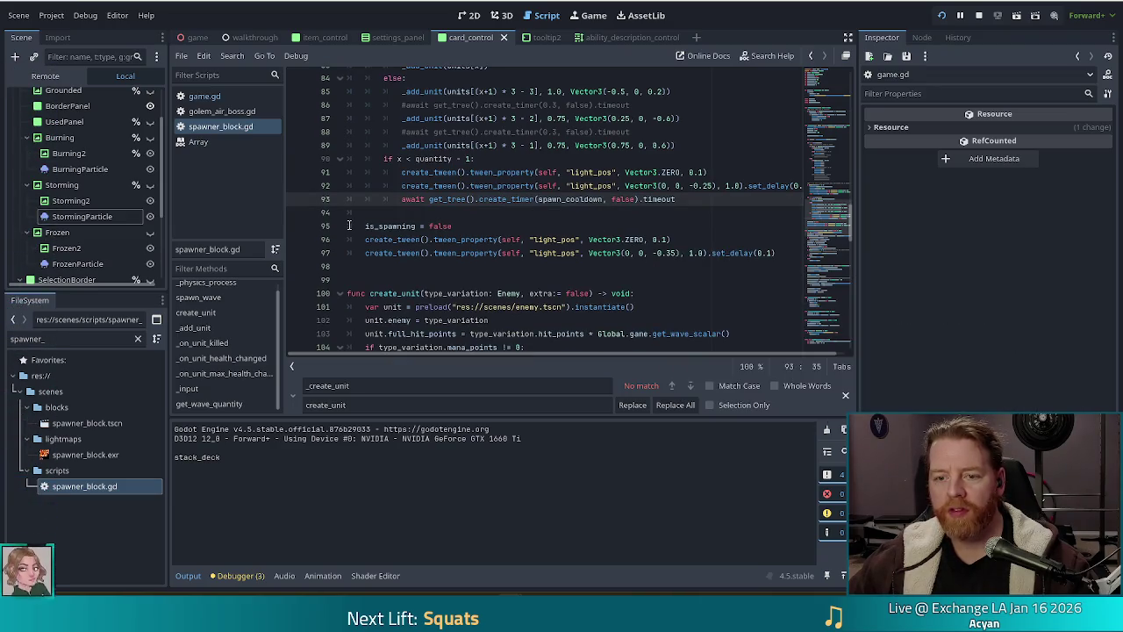
scroll(502, 199, up, 2)
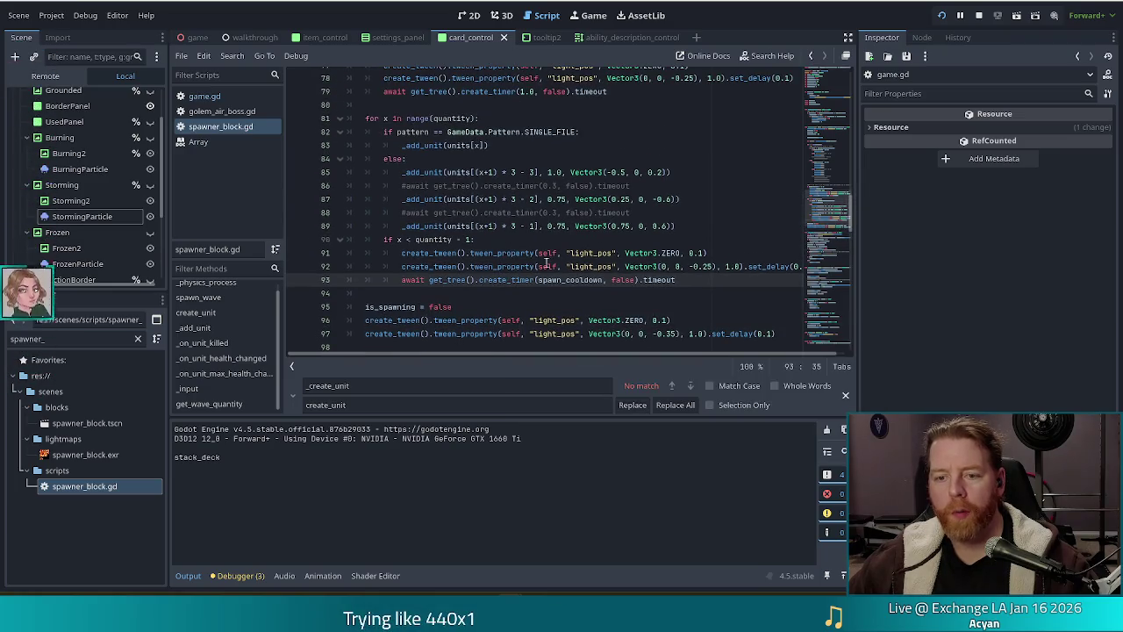
scroll(551, 263, down, 2)
click(417, 159)
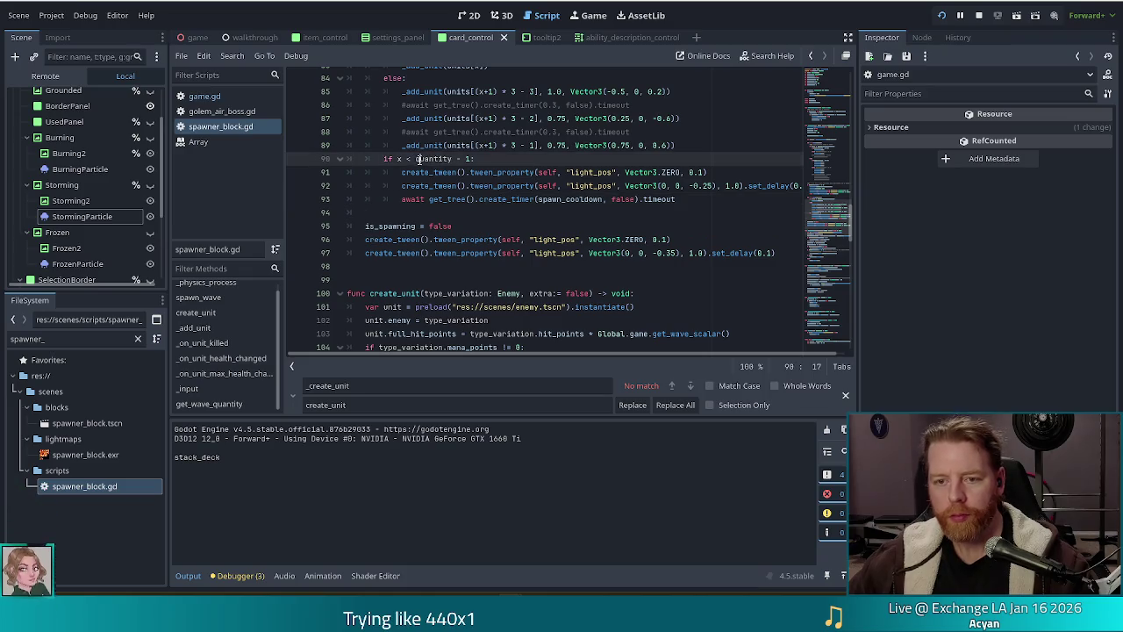
scroll(539, 204, up, 1)
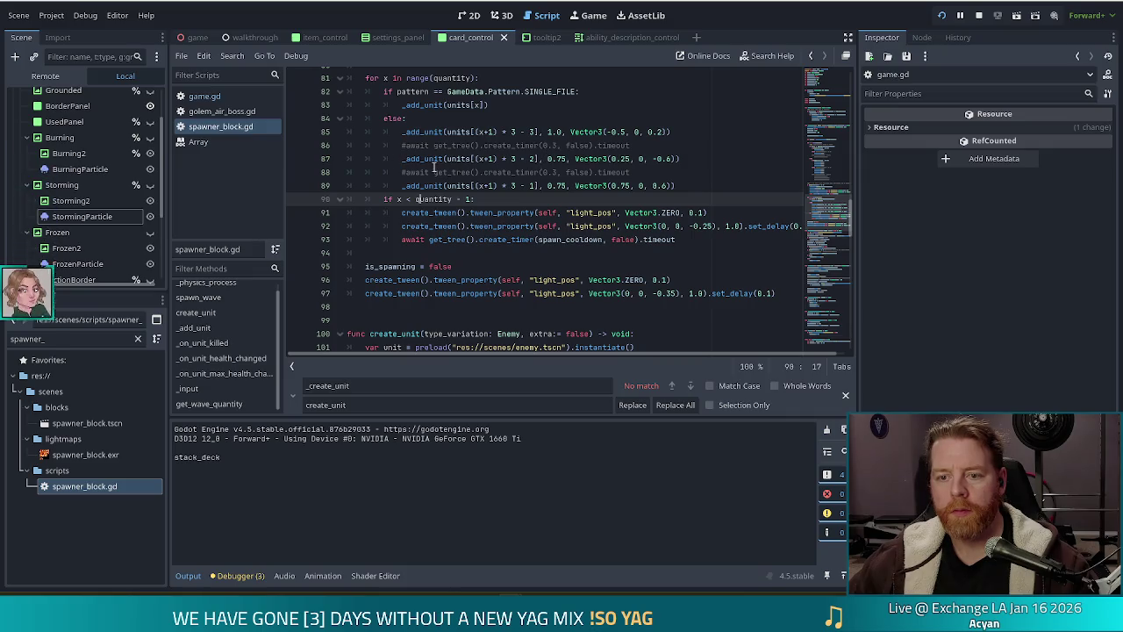
mouse_move(493, 224)
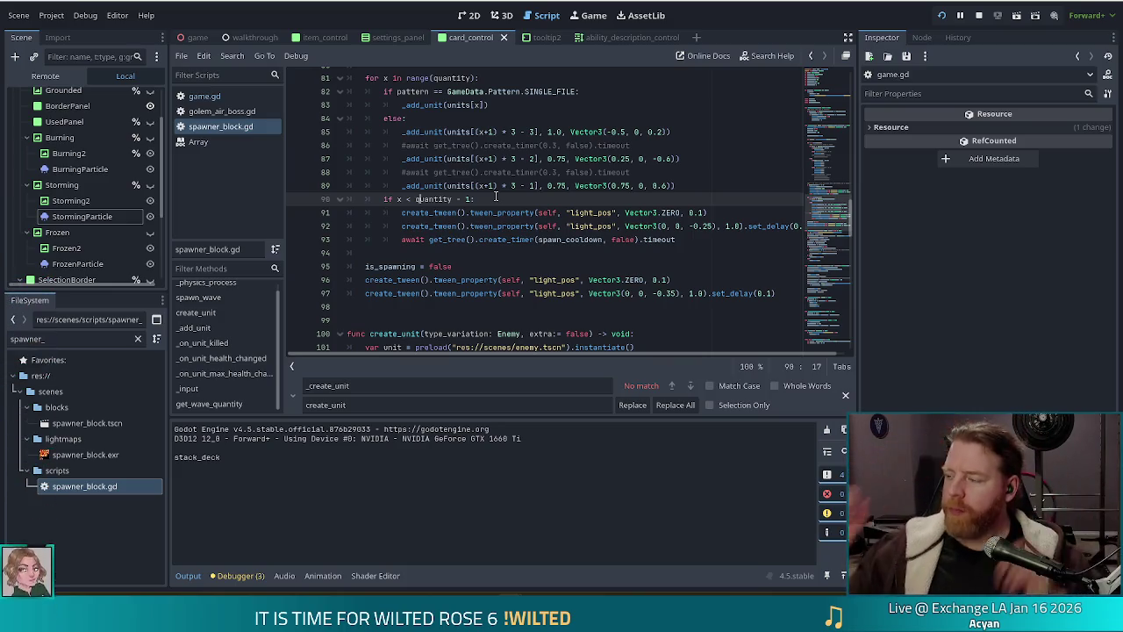
Step: Restart the debug run and begin a new game, which breaks on game.gd line 19
click(979, 14)
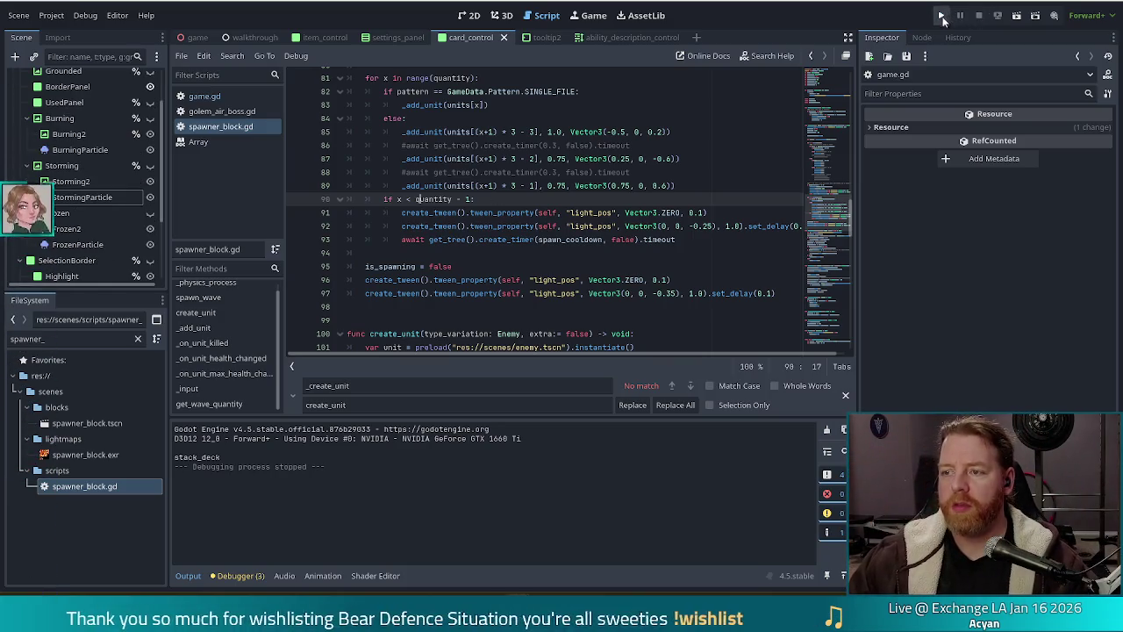
click(941, 16)
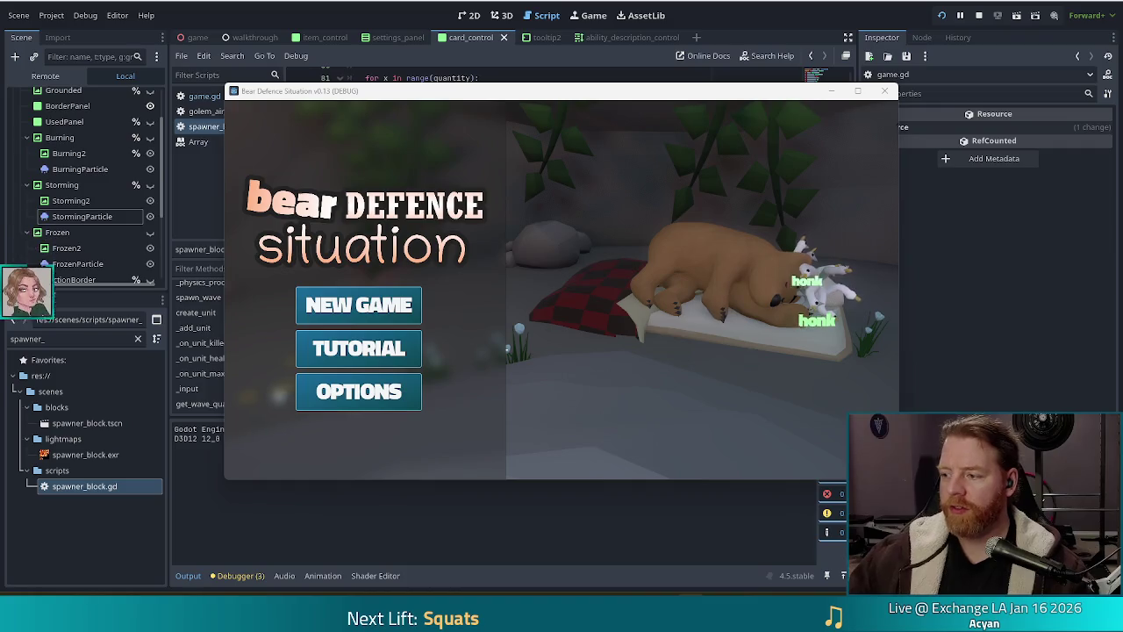
click(359, 304)
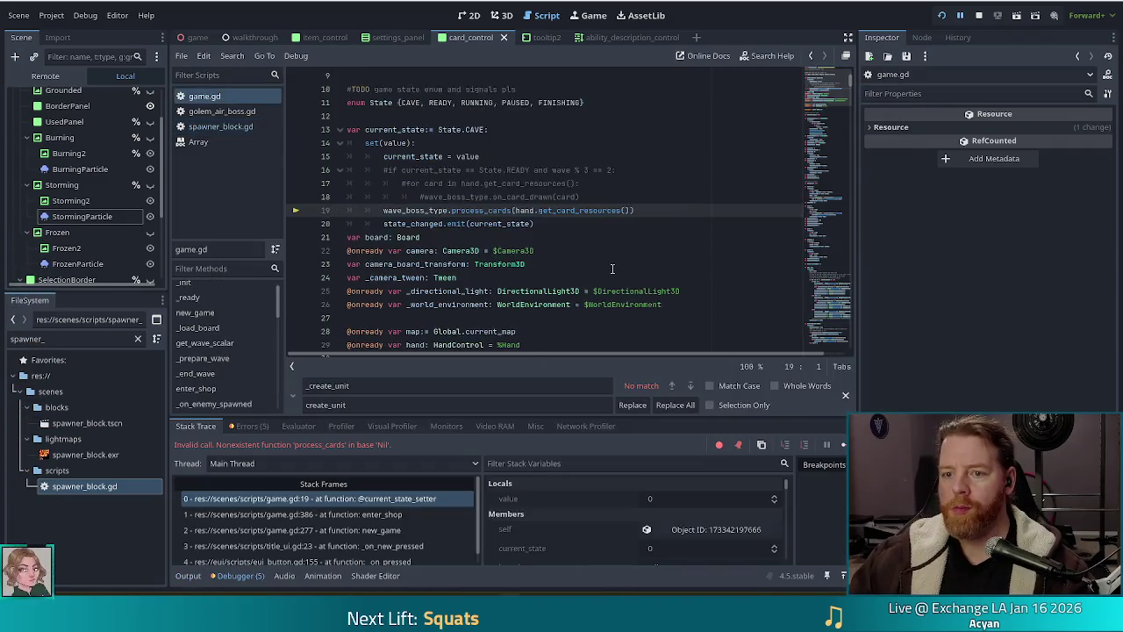
Step: Resume past the error and run 'set_enemy golem_air_normal' in the game console, then advance a wave
click(843, 444)
key(grave)
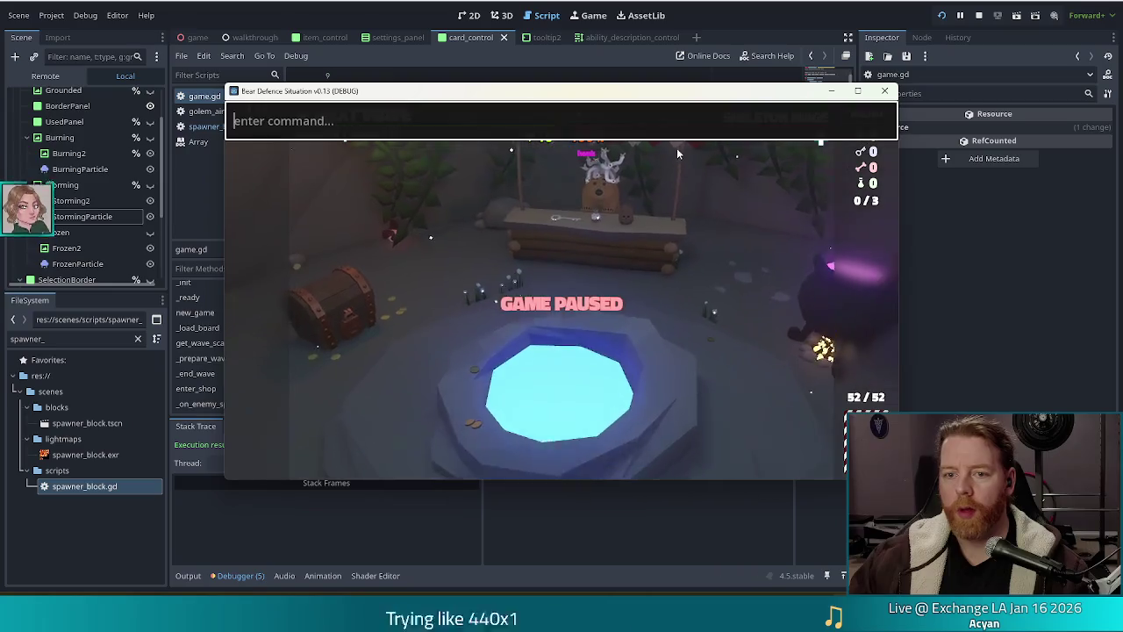
text(set)
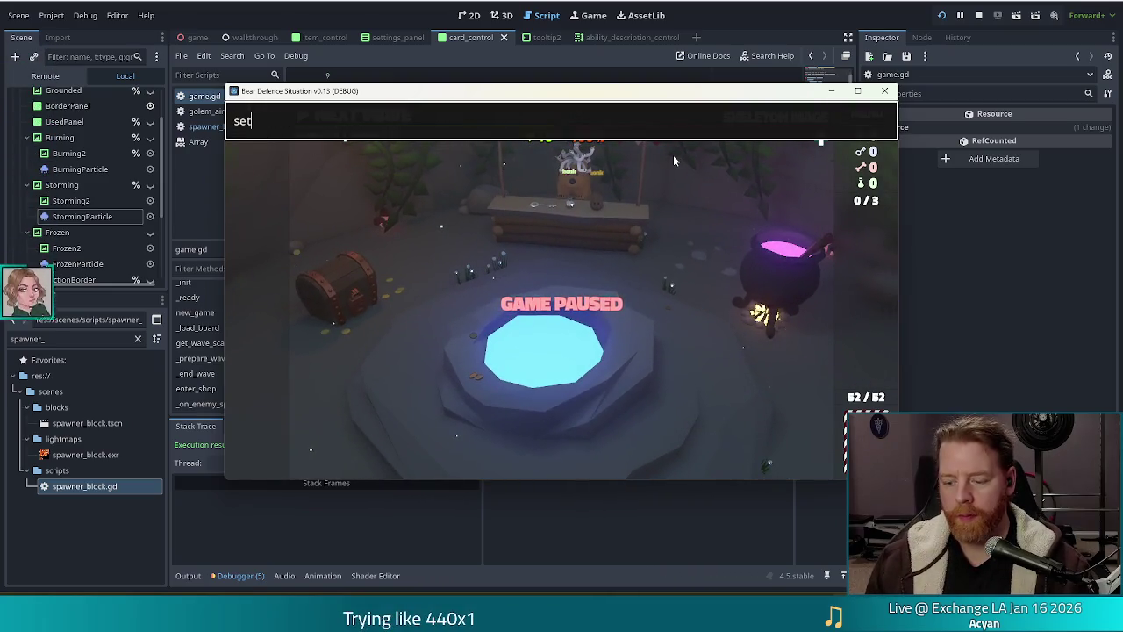
text(_enemy golem)
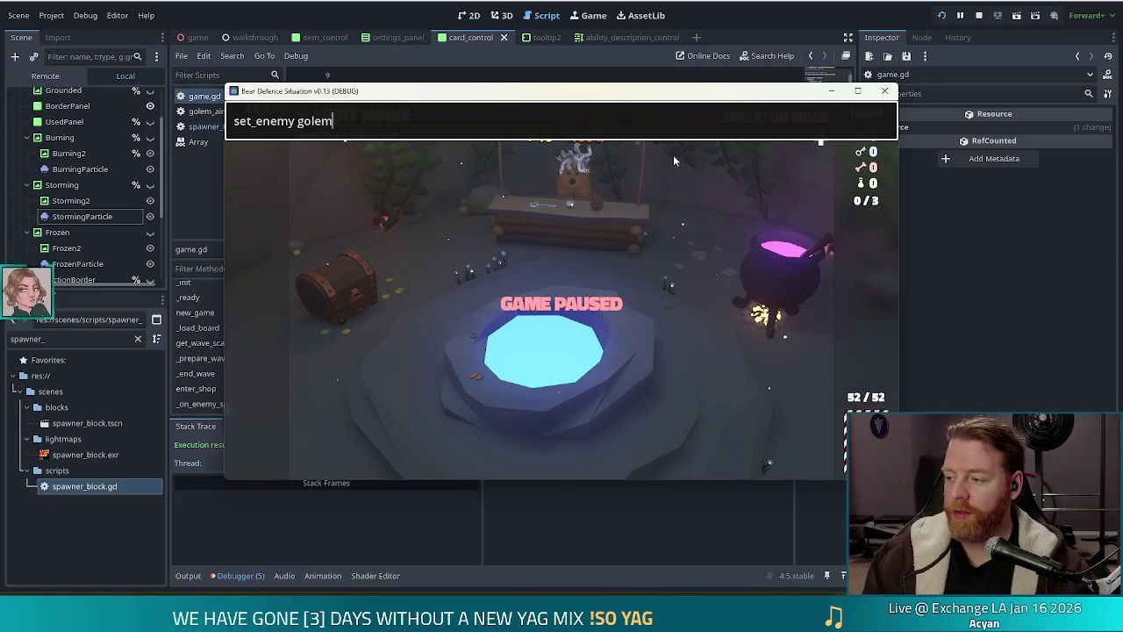
text(_air_)
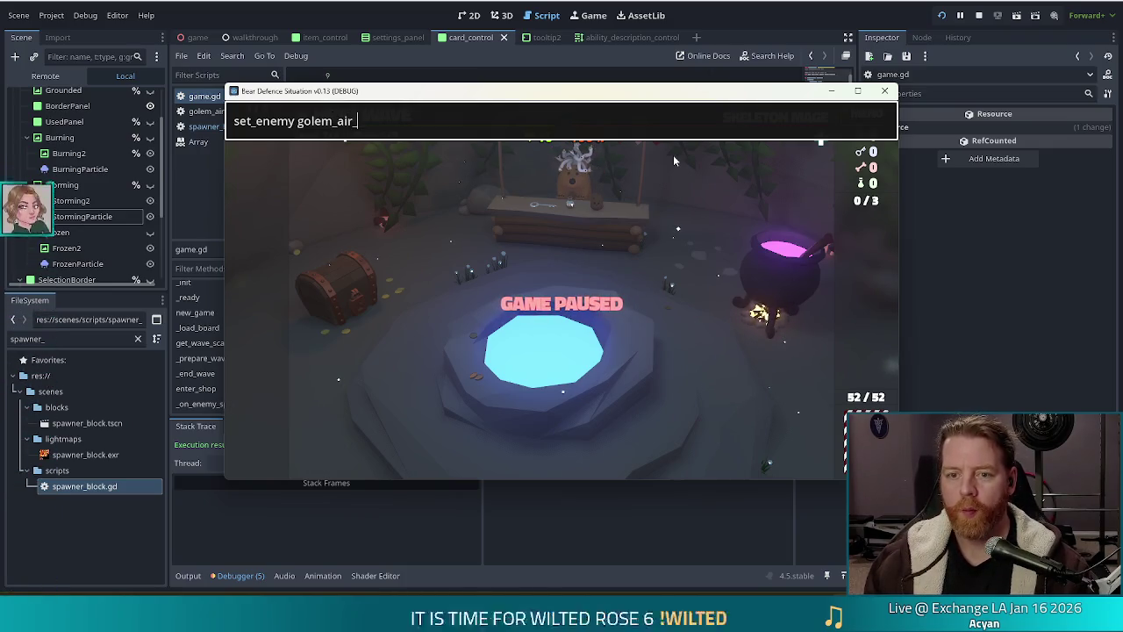
text(normal)
key(Return)
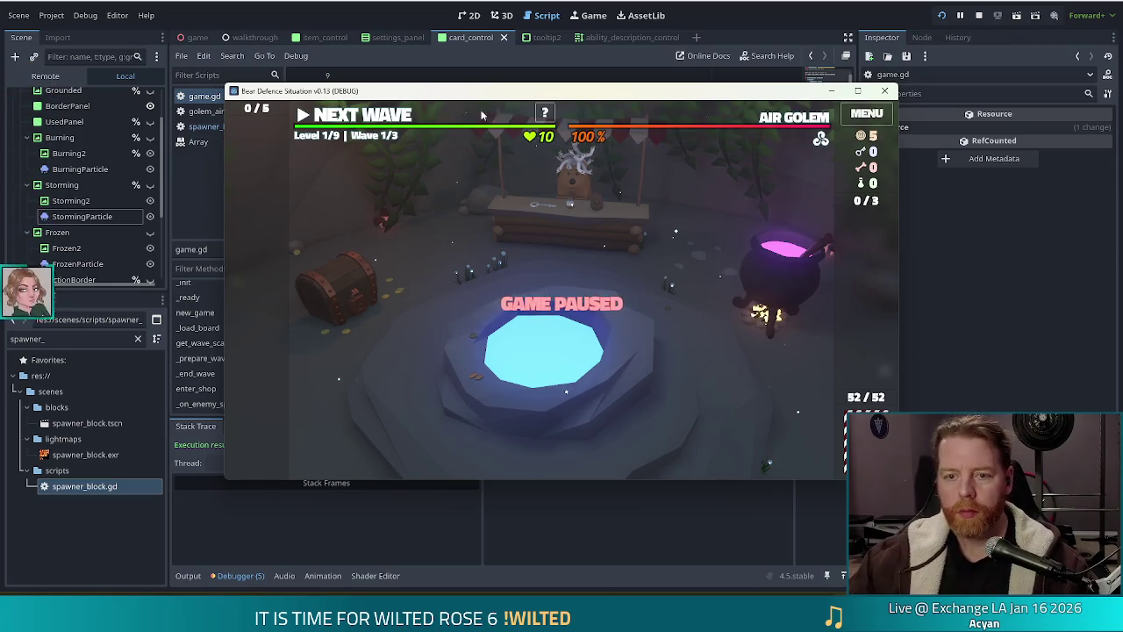
click(379, 118)
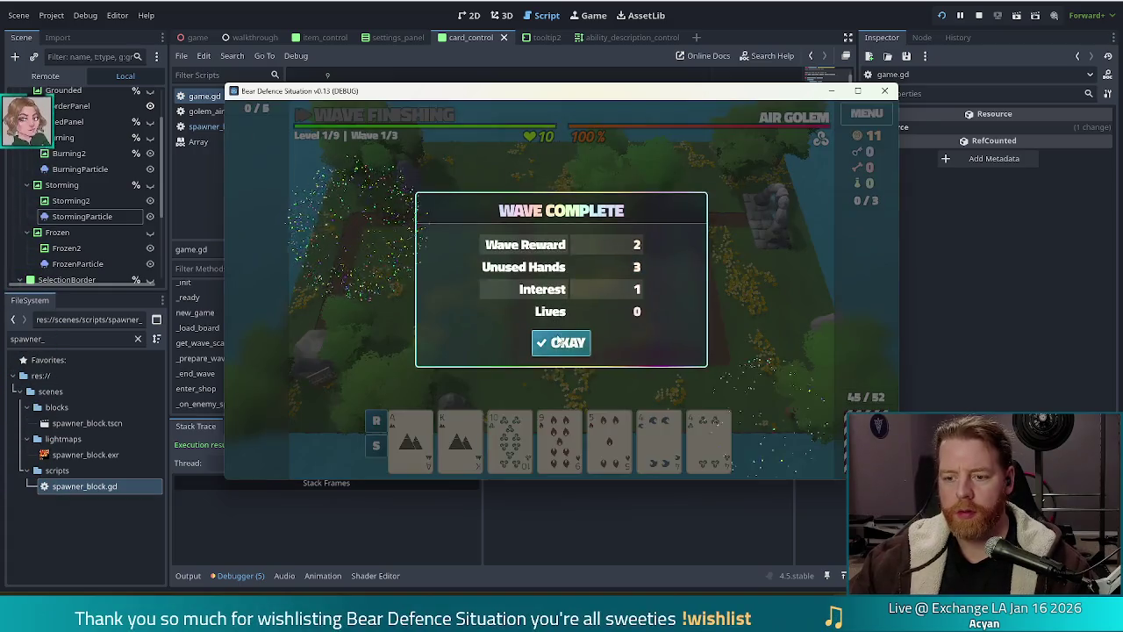
Step: Dismiss both Wave Complete summaries and build a ballista tower from the 10 of Wind beside the left path
click(556, 343)
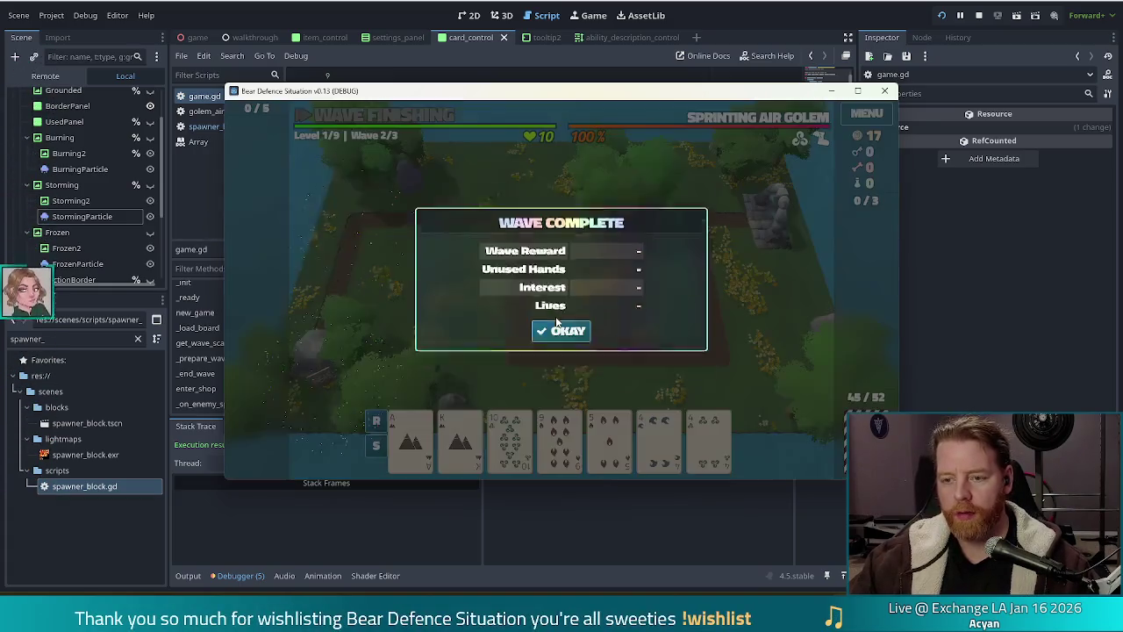
click(559, 345)
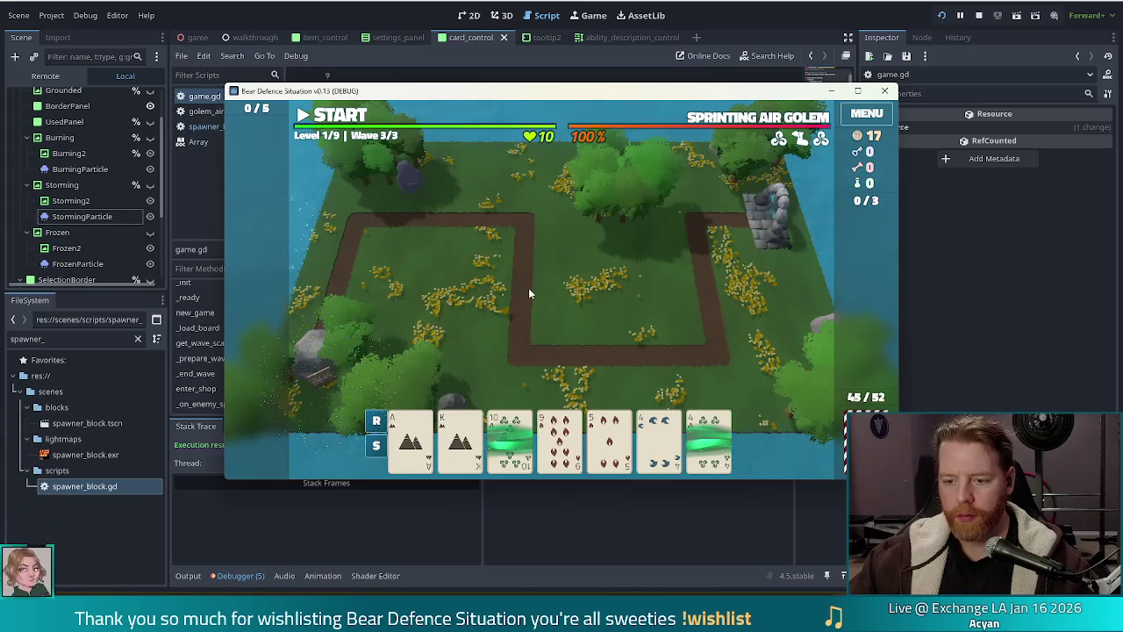
click(510, 438)
click(514, 368)
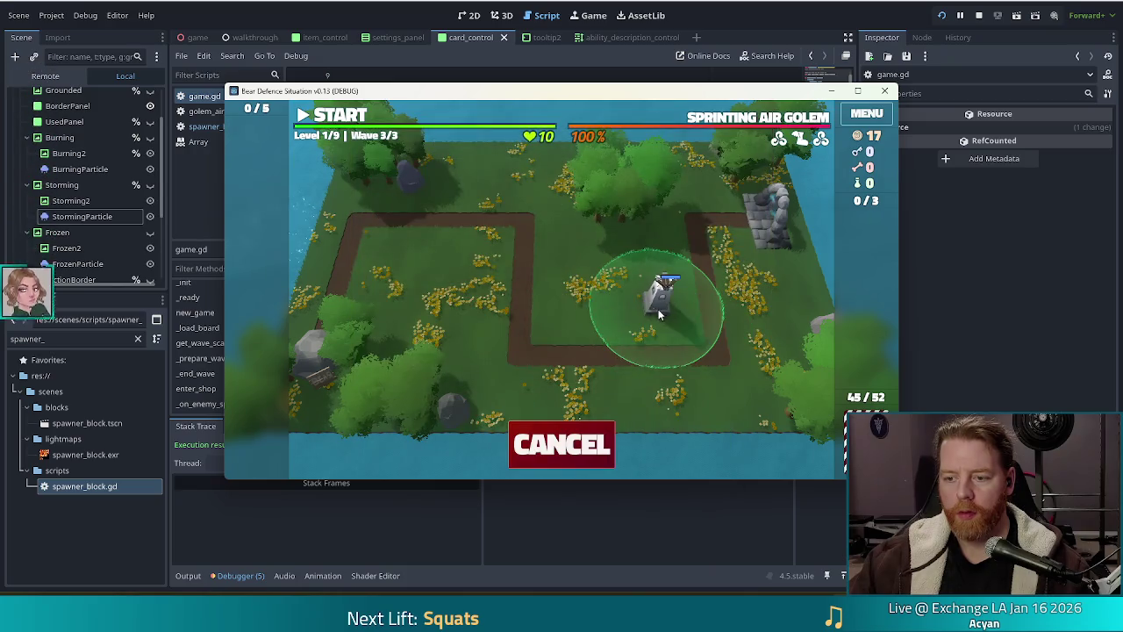
click(359, 314)
Step: Place a second ballista tower at the left path, then start wave 3 and pause it
click(658, 438)
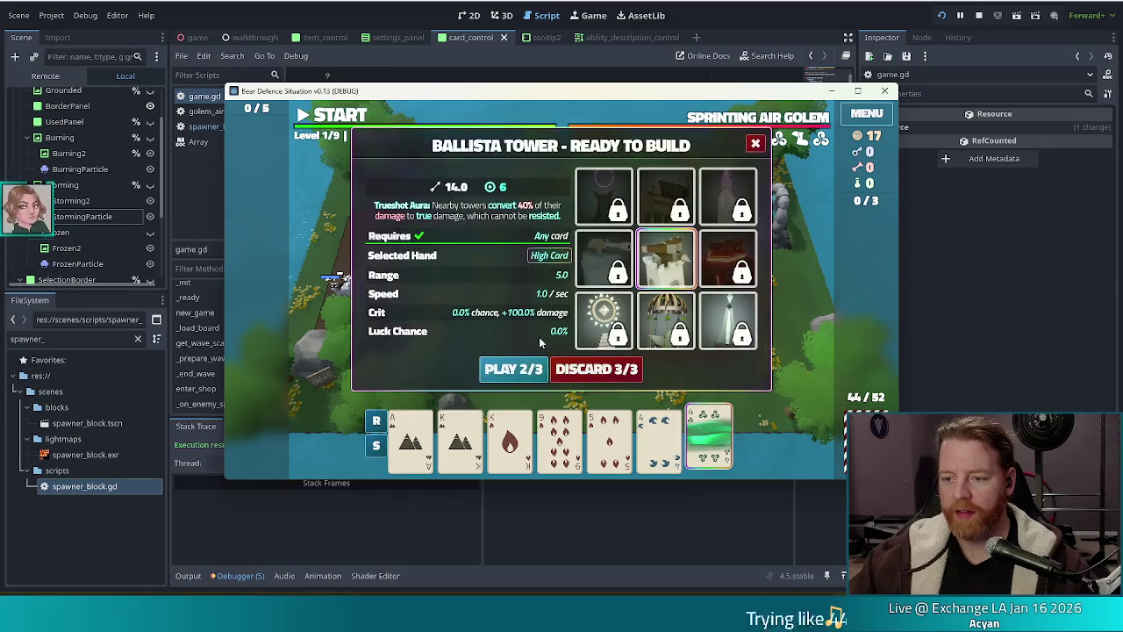
click(513, 368)
click(368, 326)
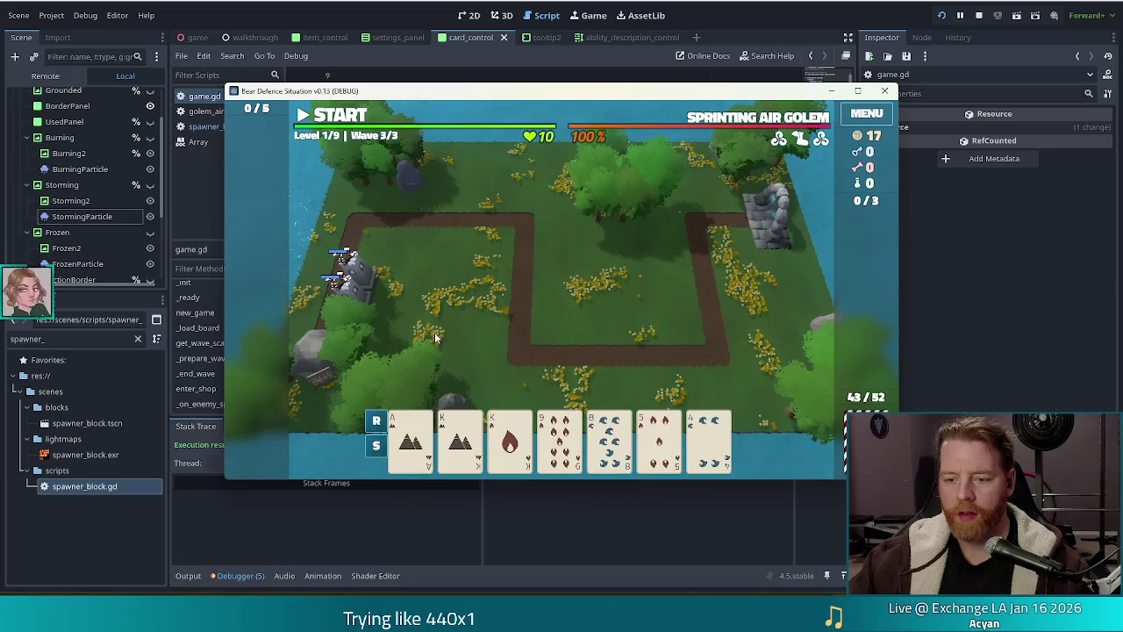
click(342, 121)
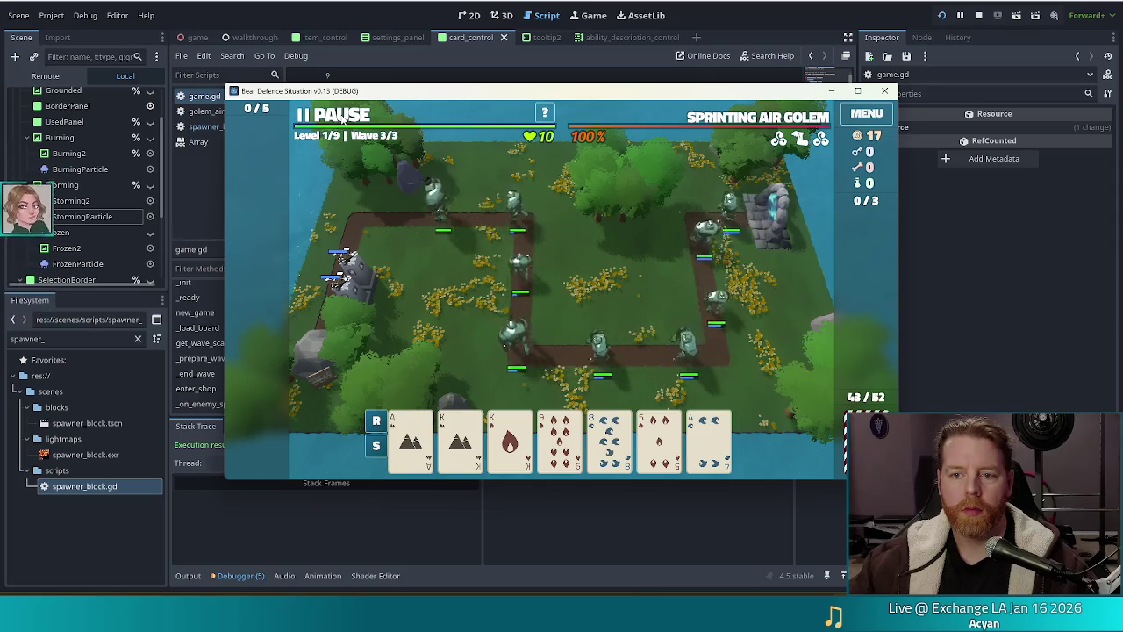
click(341, 117)
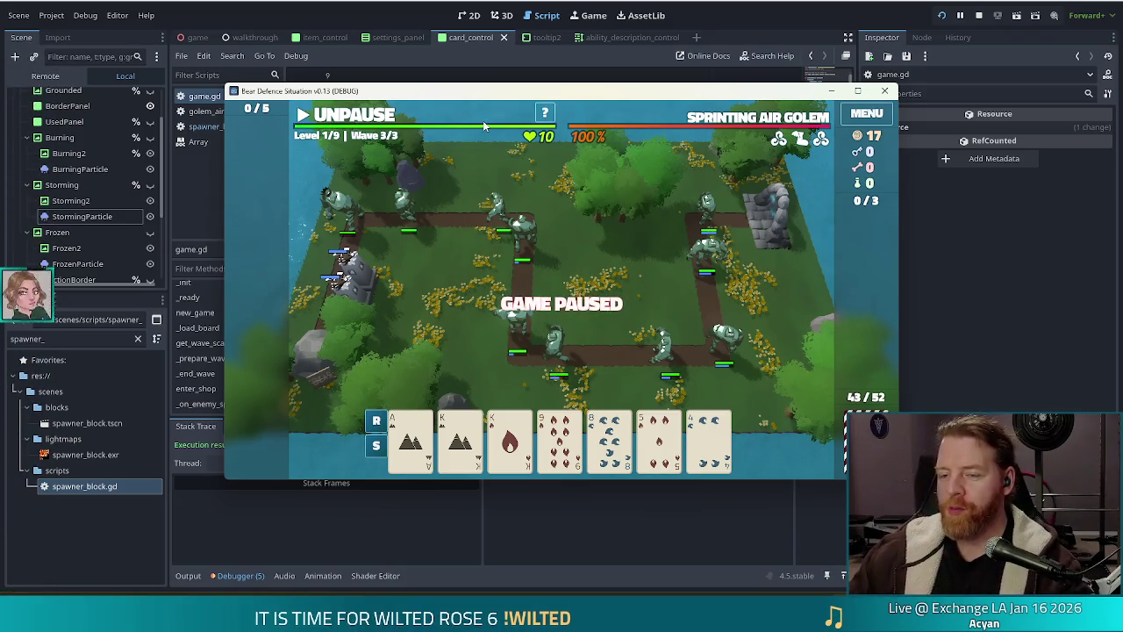
click(767, 23)
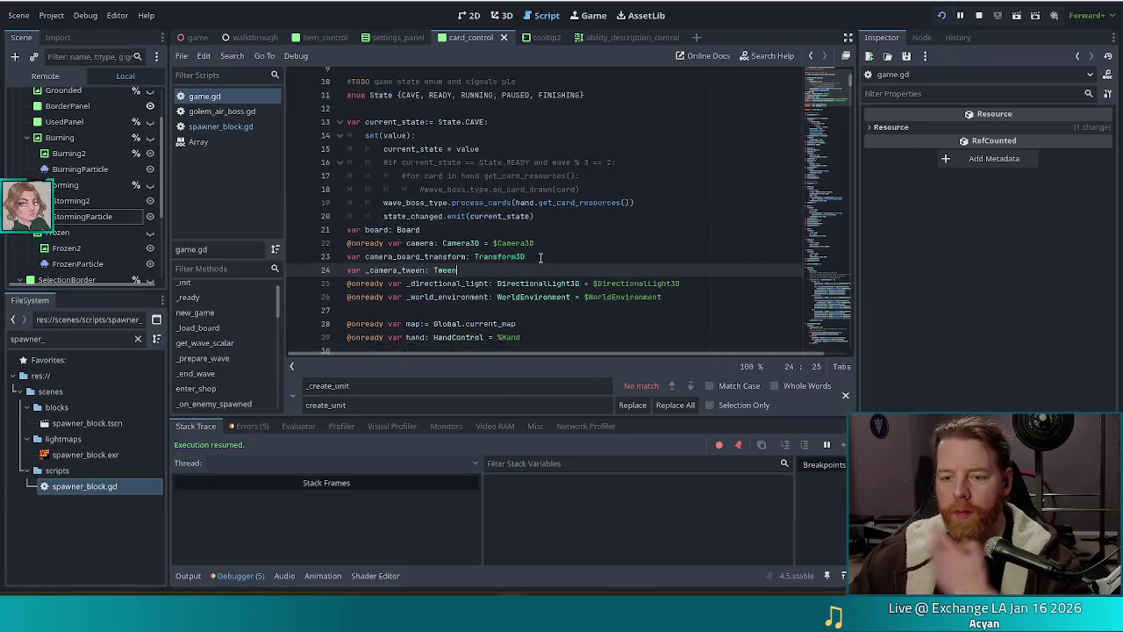
Step: Stop the test game and close the find and replace bar in game.gd
scroll(536, 277, down, 5)
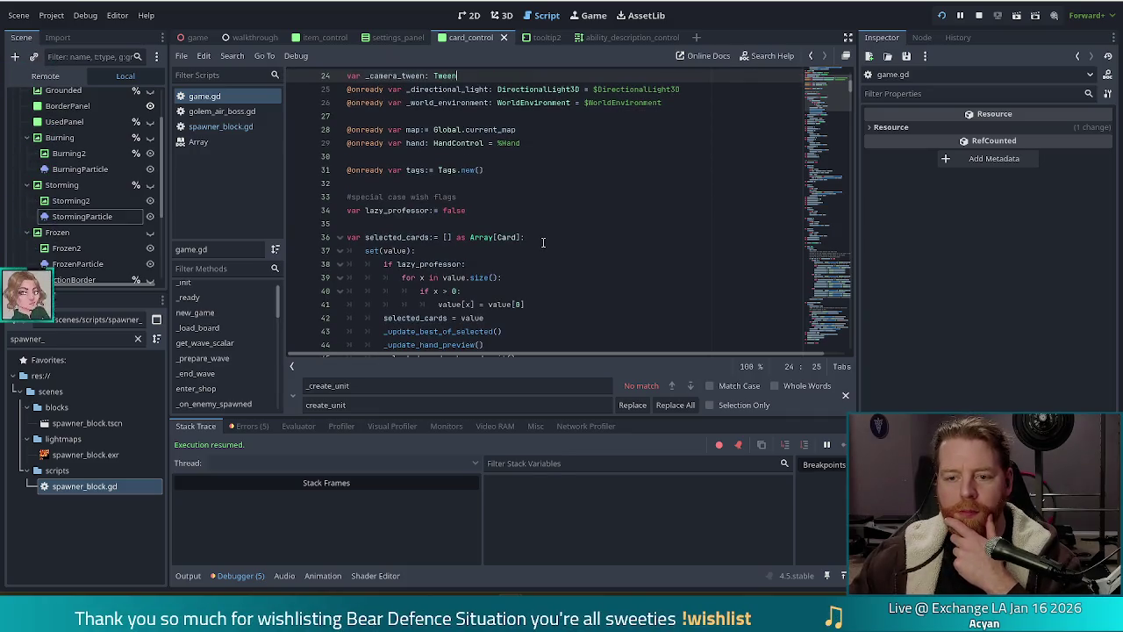
click(980, 16)
click(539, 265)
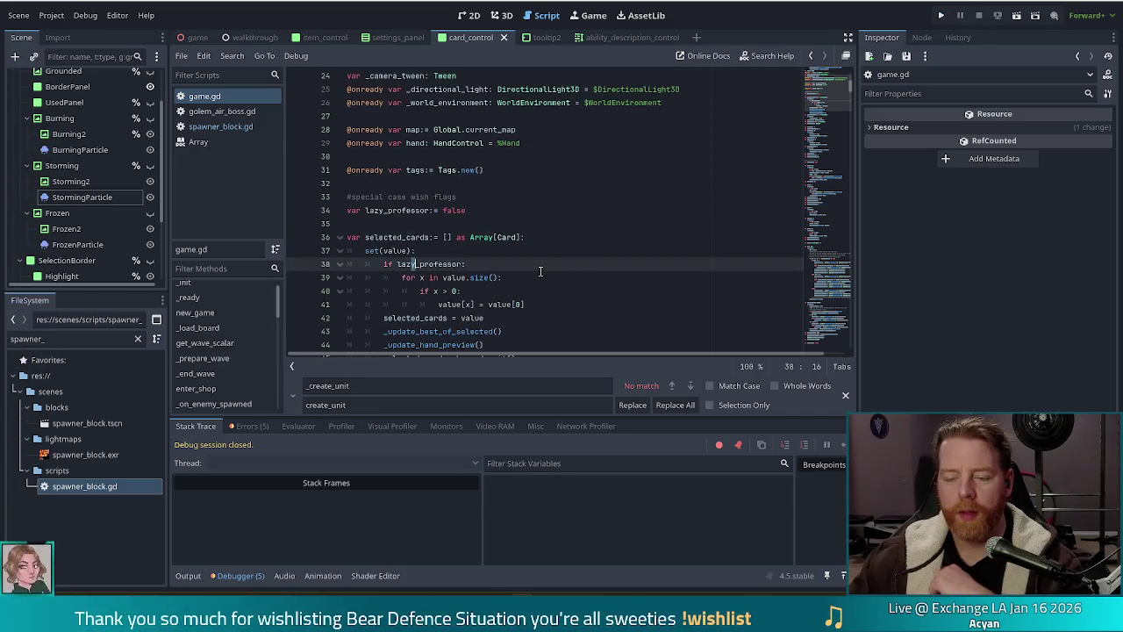
scroll(539, 267, down, 5)
click(846, 396)
click(501, 263)
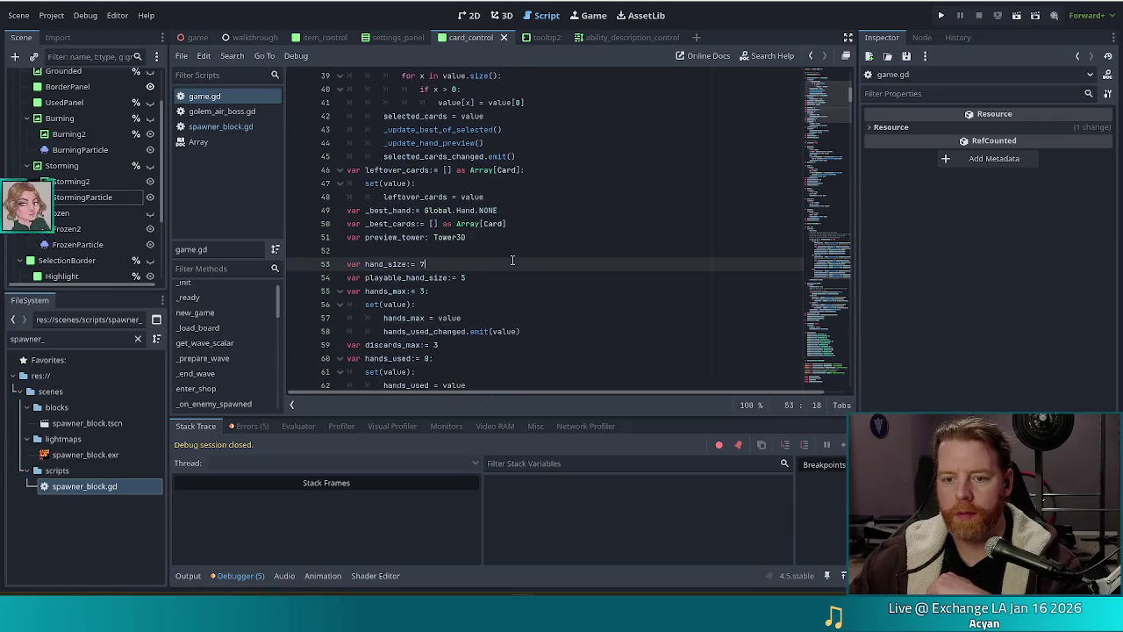
Step: Open spawner_block.gd at _physics_process and place the caret at the end of the READY state condition
click(219, 127)
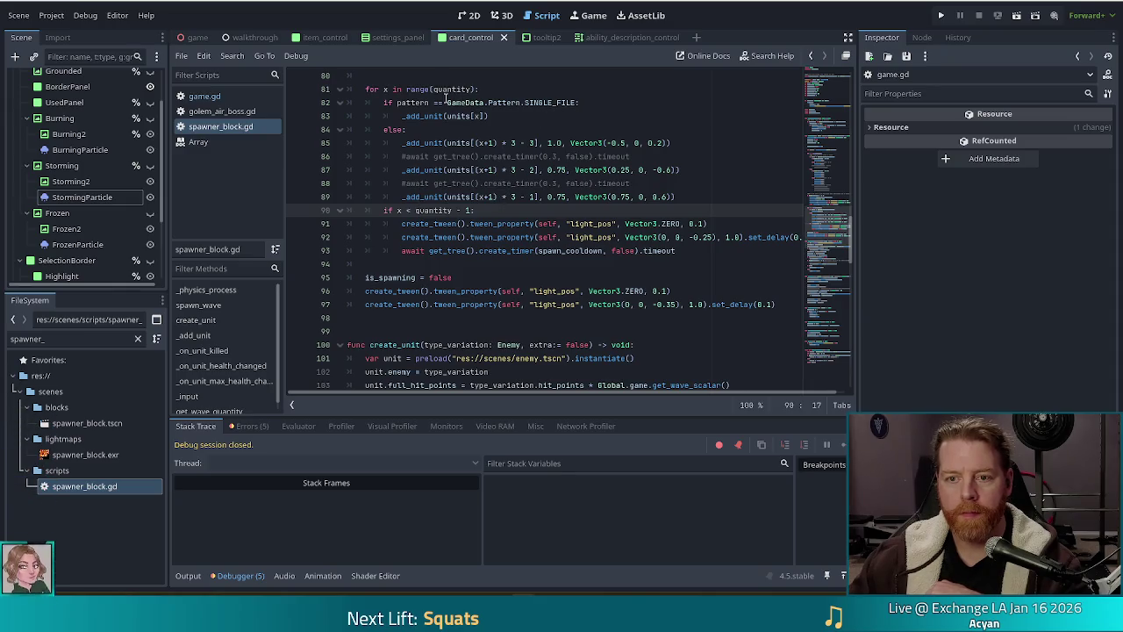
scroll(450, 96, up, 10)
click(206, 290)
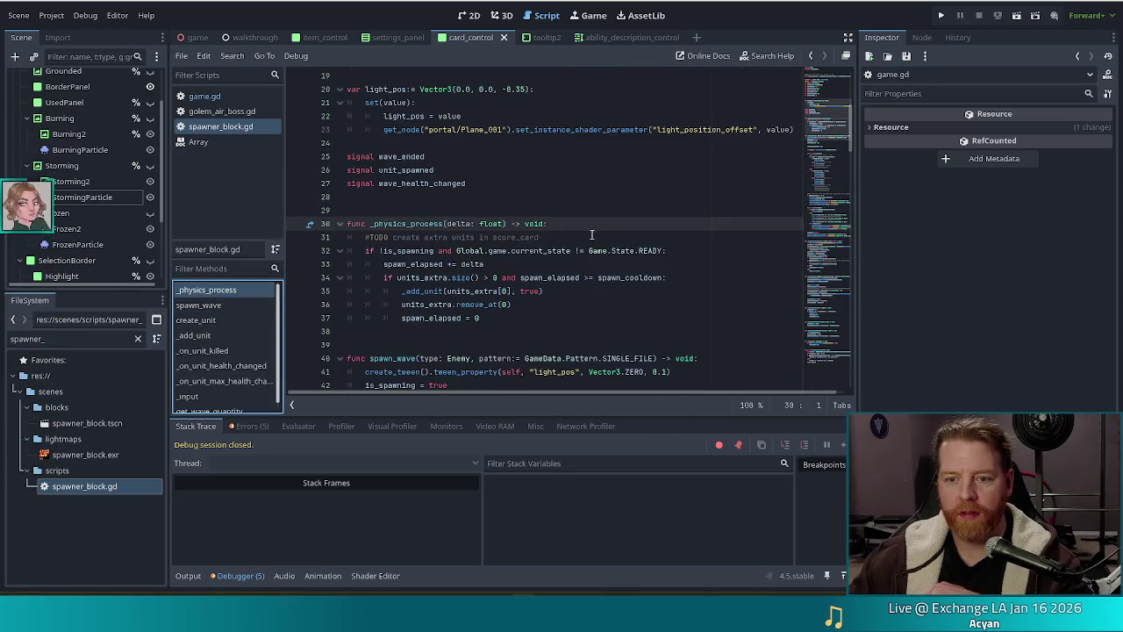
click(681, 255)
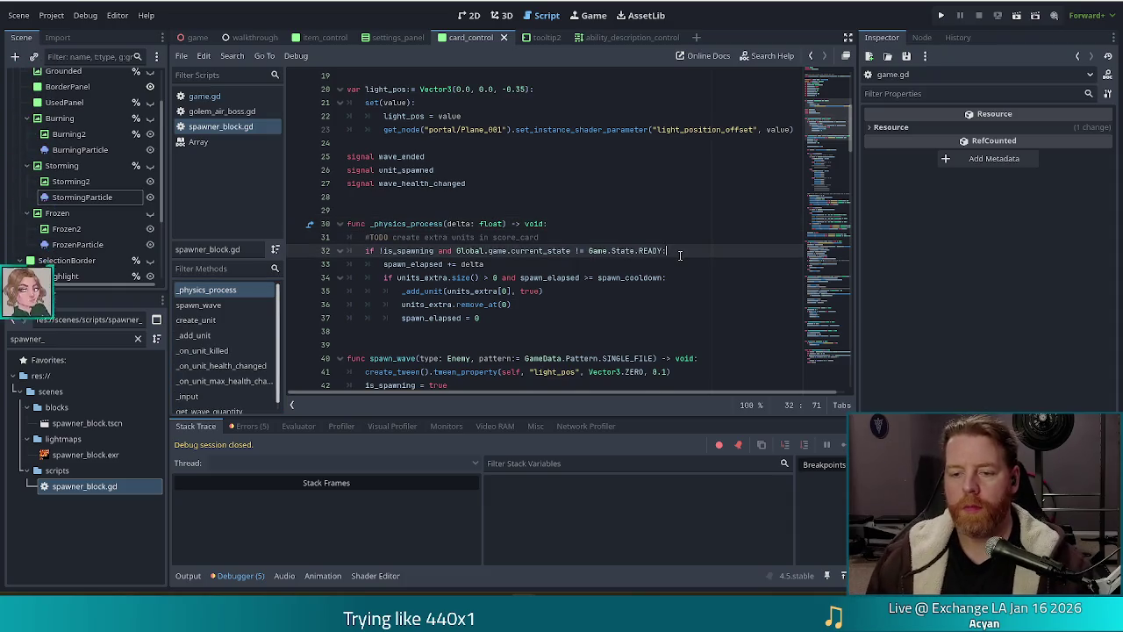